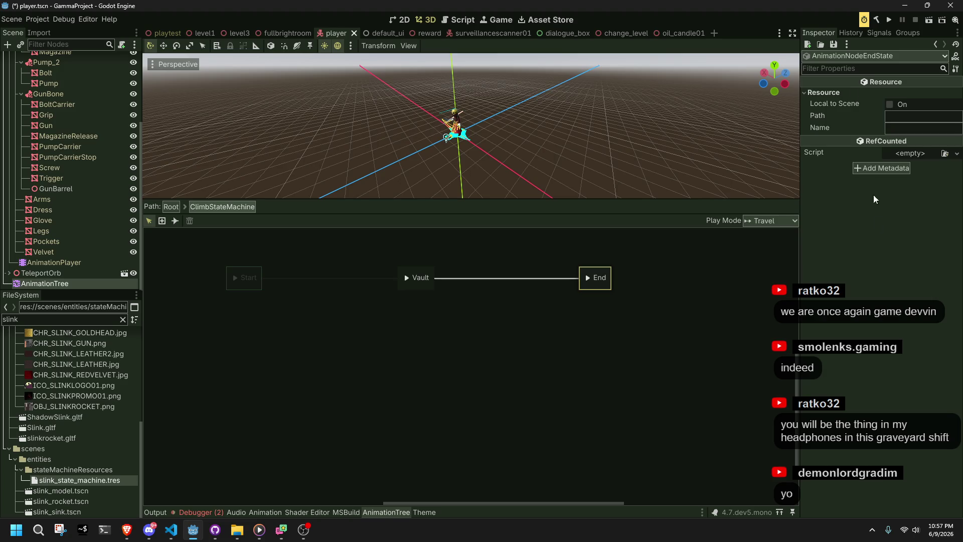
# Step: Try playing the Start state, then play the Vault state and view the character
pyautogui.click(309, 268)
pyautogui.click(245, 284)
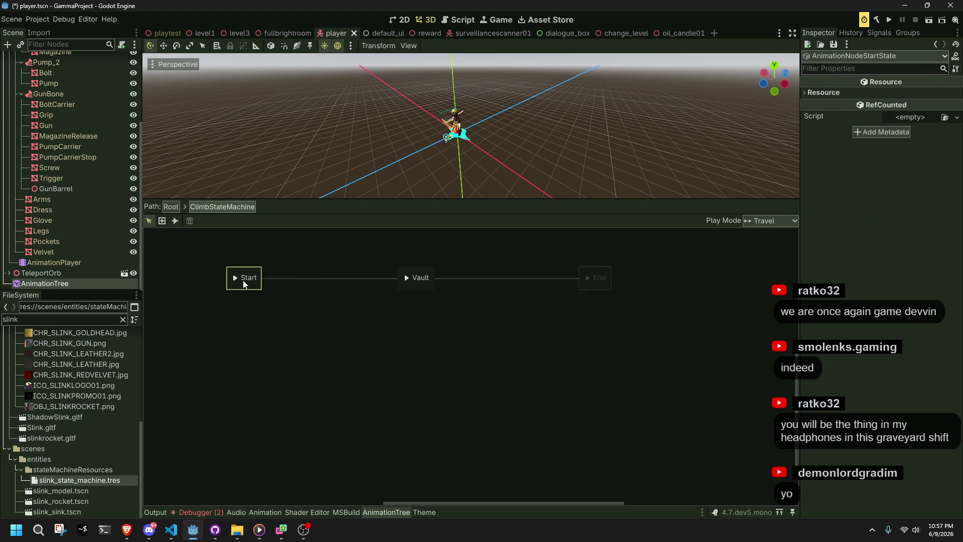
pyautogui.click(235, 278)
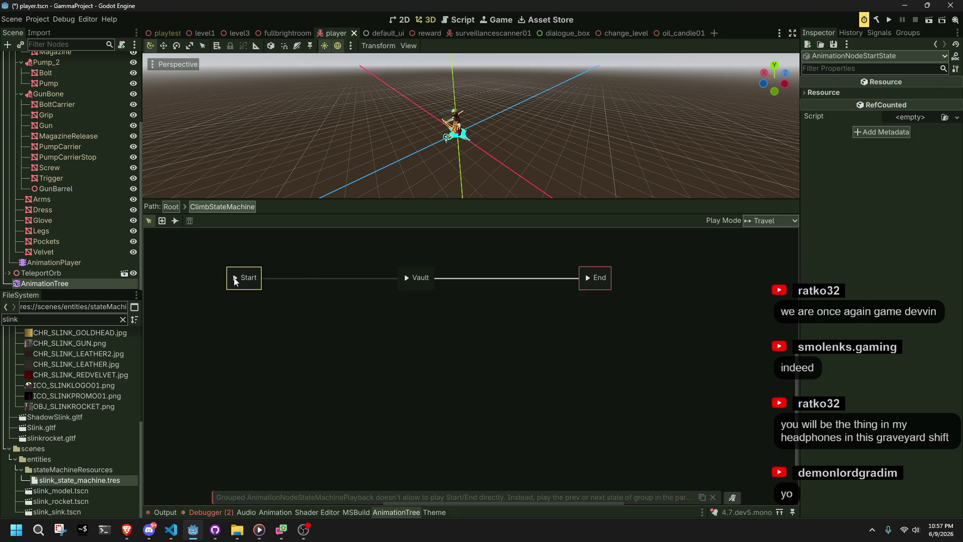
pyautogui.click(407, 278)
pyautogui.scroll(5, 372, 153)
pyautogui.moveTo(372, 153); pyautogui.dragTo(485, 138, button='middle')
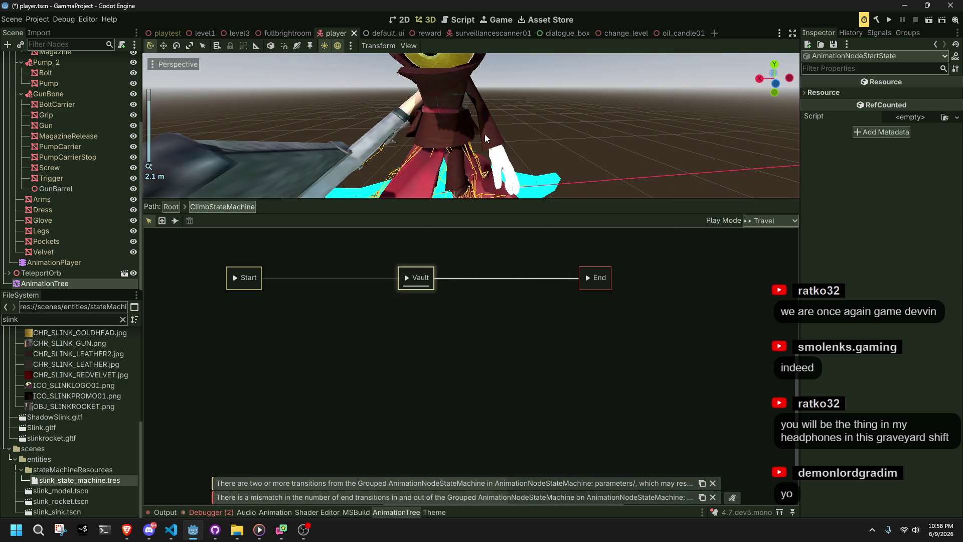
pyautogui.scroll(-4, 485, 138)
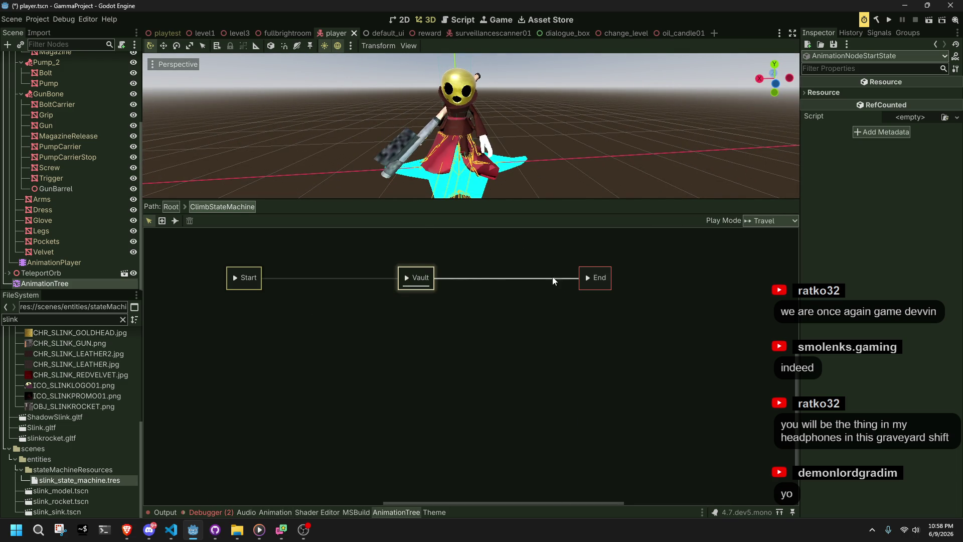
# Step: Retry playing the End and Vault states, then list the debugger's errors
pyautogui.click(587, 277)
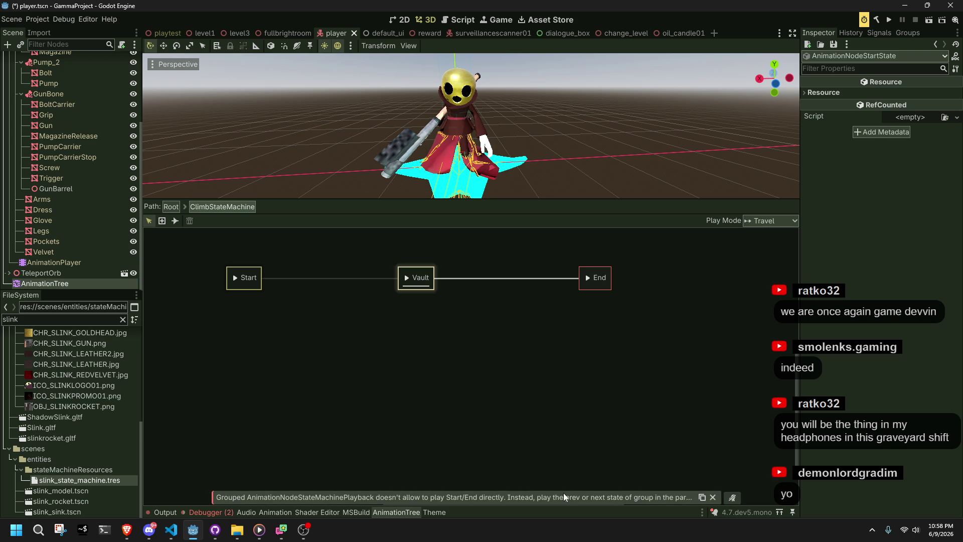
pyautogui.click(416, 277)
pyautogui.click(396, 324)
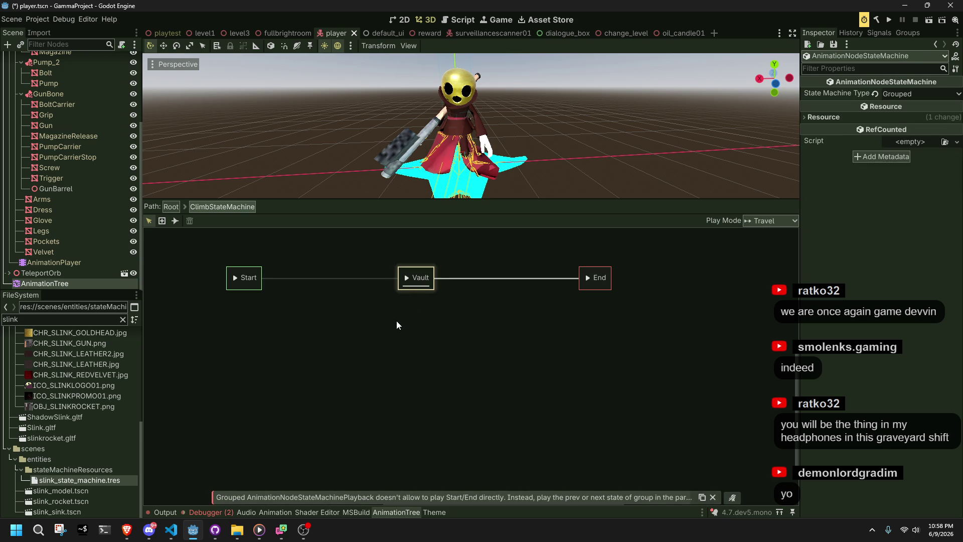
pyautogui.click(406, 278)
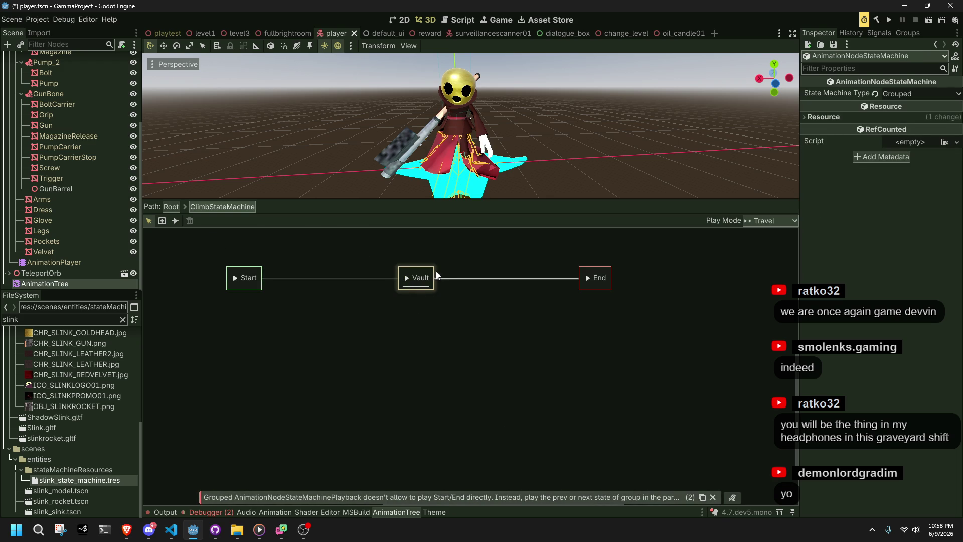
pyautogui.rightClick(423, 277)
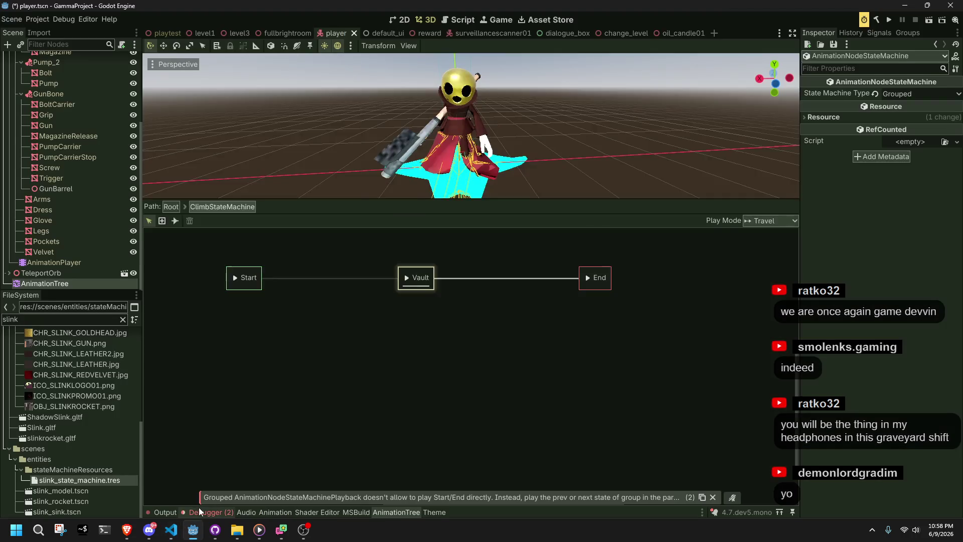
pyautogui.click(203, 511)
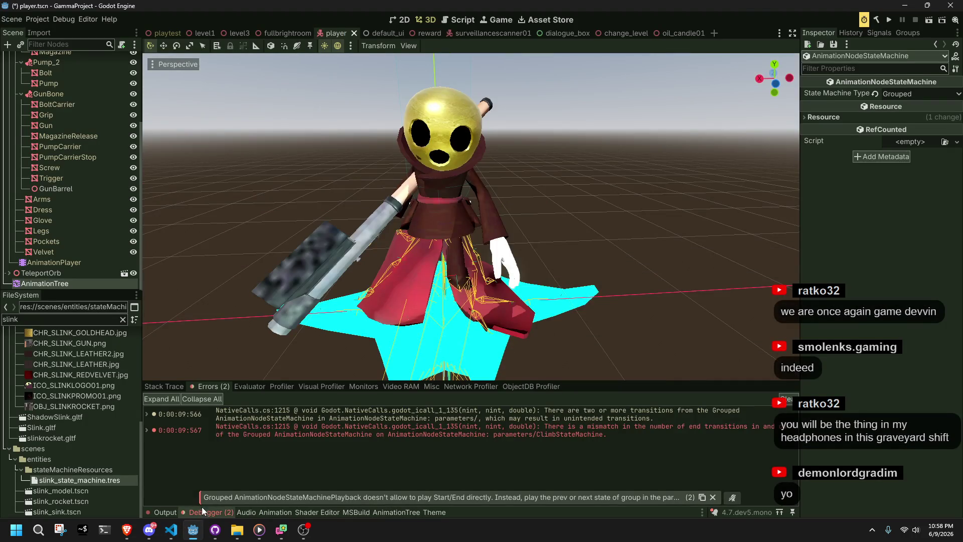
pyautogui.doubleClick(441, 438)
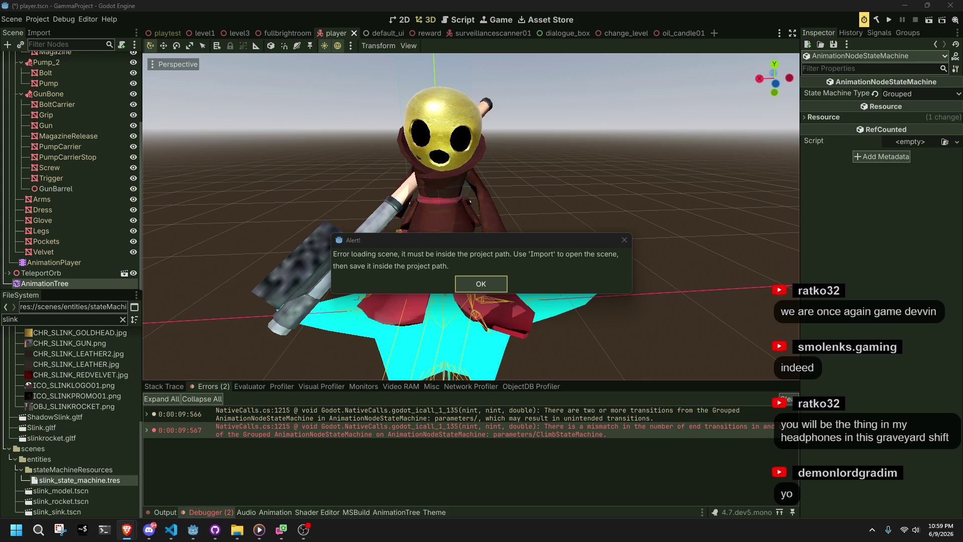
pyautogui.click(470, 284)
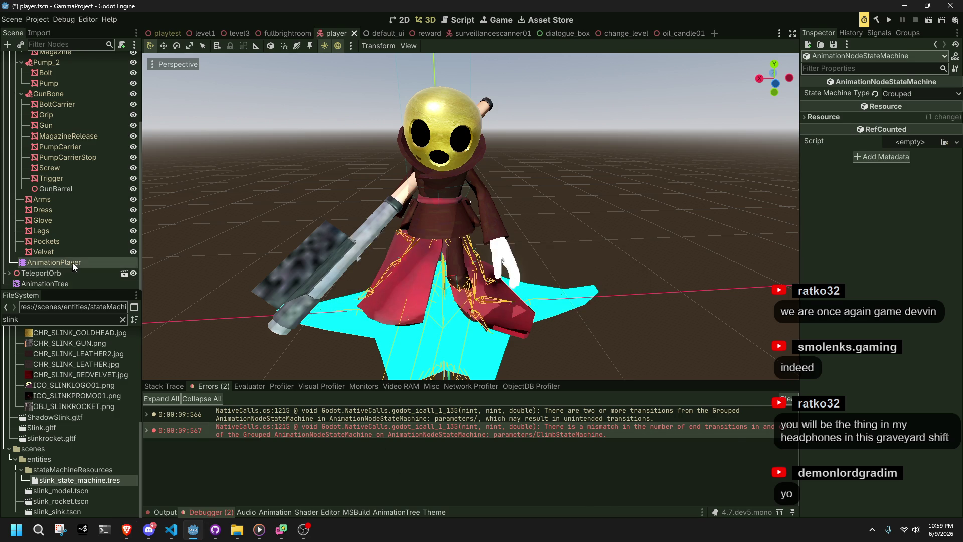
# Step: Inspect both transitions between ClimbStateMachine and Run in the AnimationTree graph
pyautogui.click(81, 280)
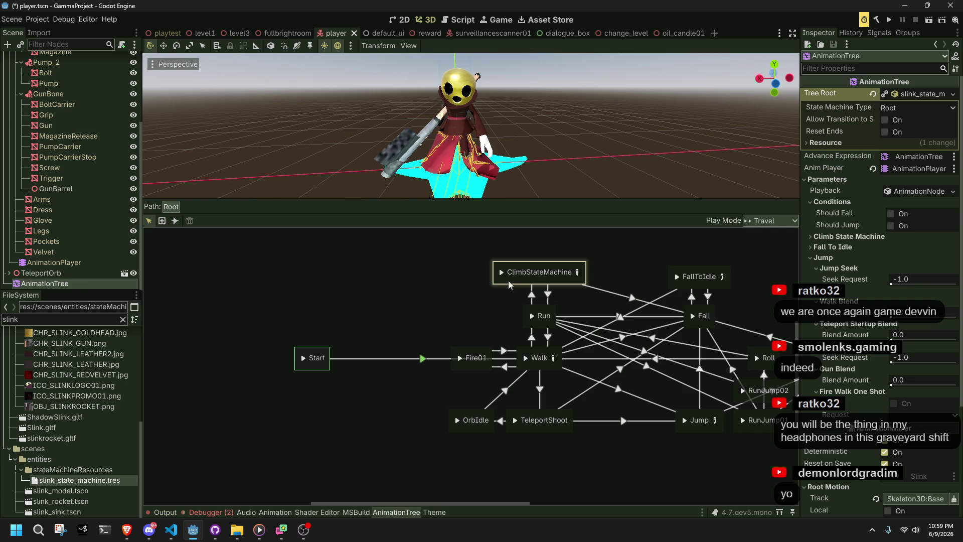
pyautogui.click(534, 297)
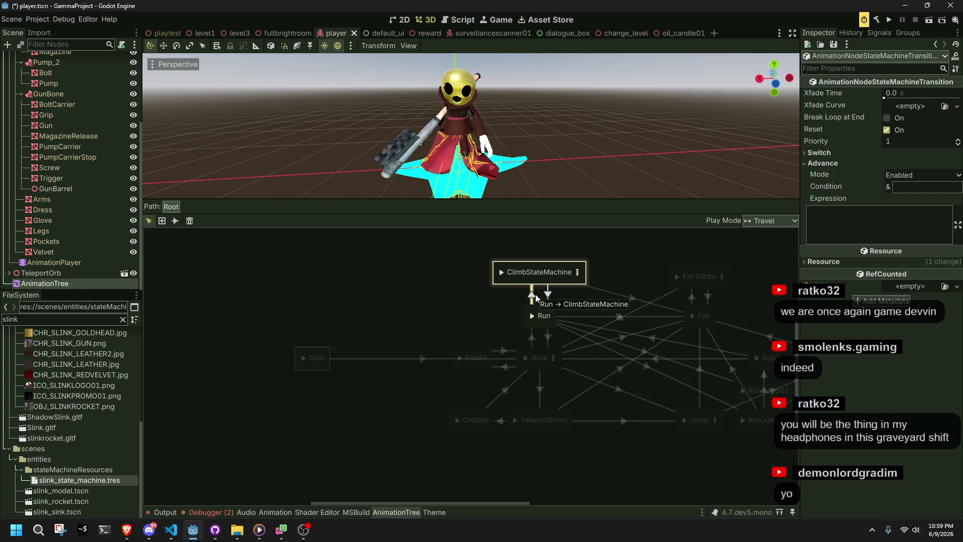
pyautogui.click(548, 296)
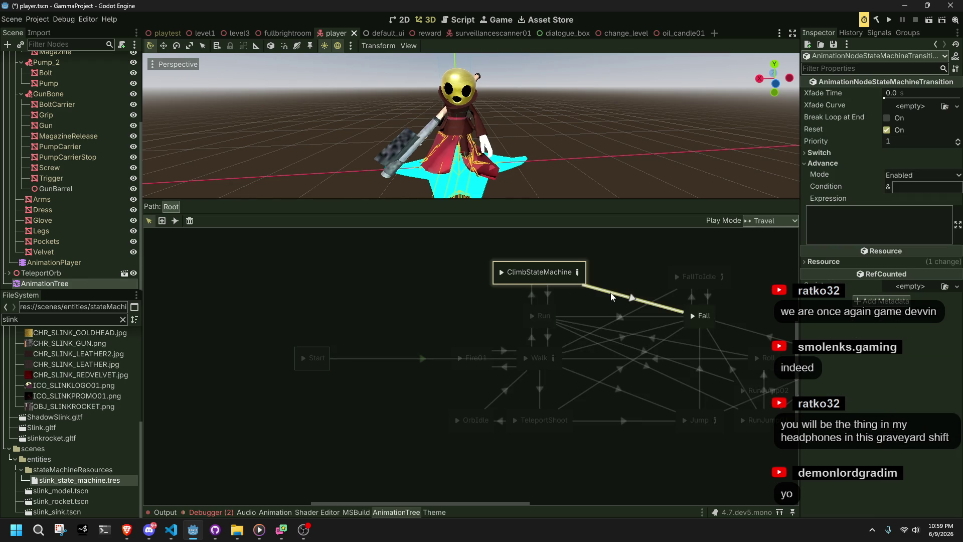
# Step: Enter ClimbStateMachine, nudge the Vault state slightly, return to the root graph, and switch to Player.cs
pyautogui.click(566, 277)
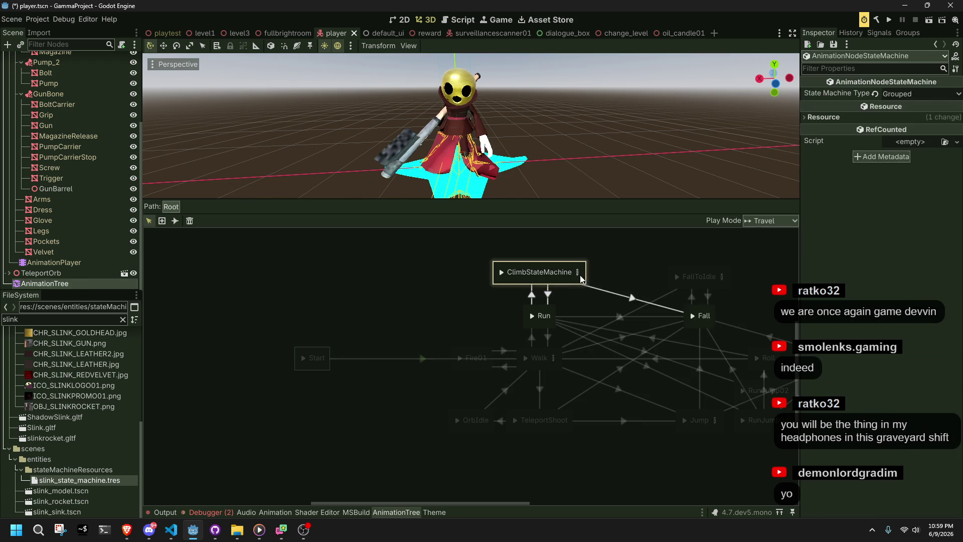
pyautogui.click(577, 272)
pyautogui.moveTo(432, 280)
pyautogui.mouseDown()
pyautogui.moveTo(441, 281)
pyautogui.moveTo(407, 282)
pyautogui.moveTo(448, 282)
pyautogui.mouseUp()
pyautogui.click(594, 283)
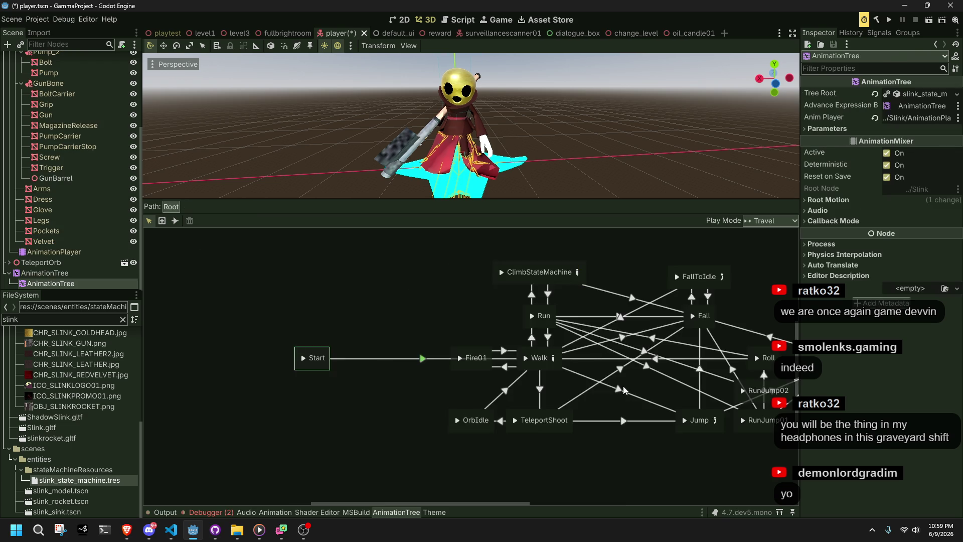
pyautogui.click(547, 295)
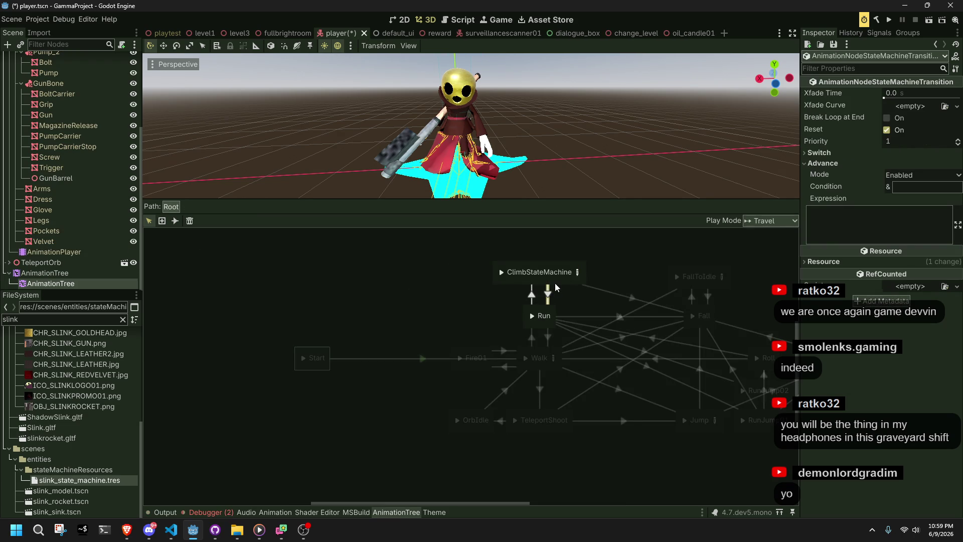
pyautogui.click(559, 280)
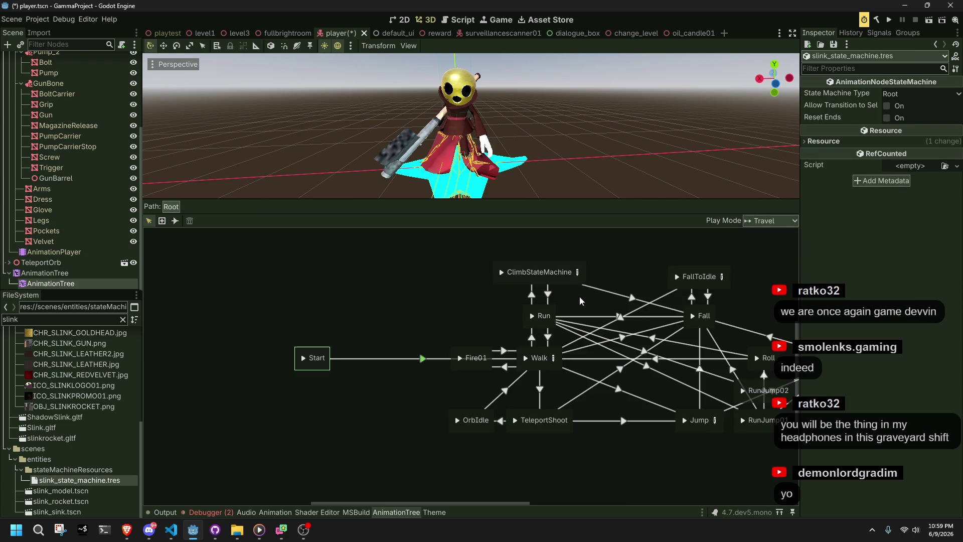
pyautogui.click(171, 530)
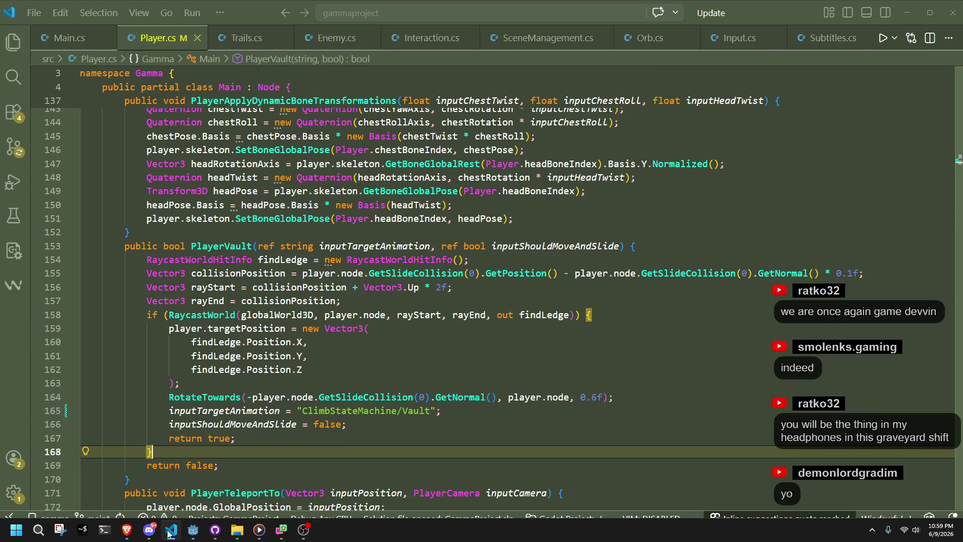
pyautogui.click(361, 434)
pyautogui.hotkey('alt', 'Tab')
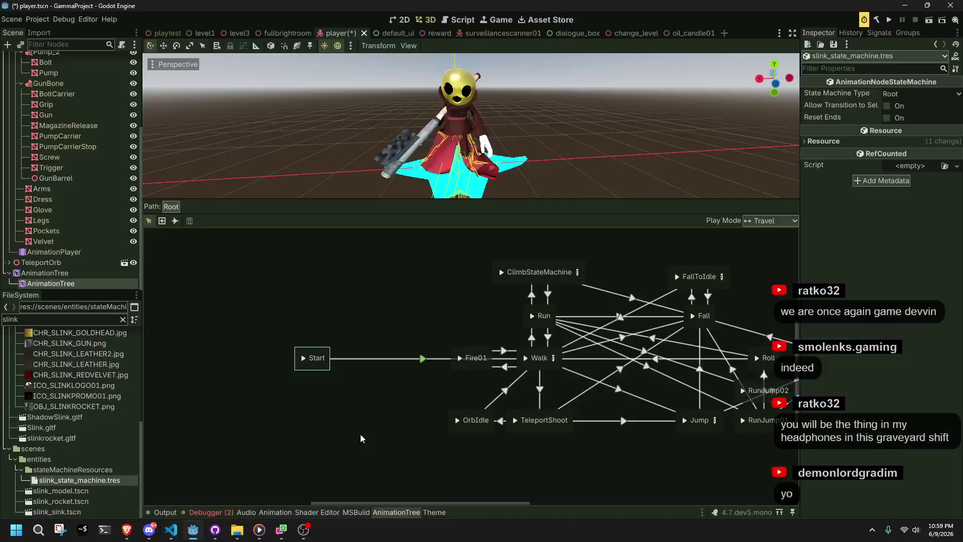
pyautogui.click(579, 272)
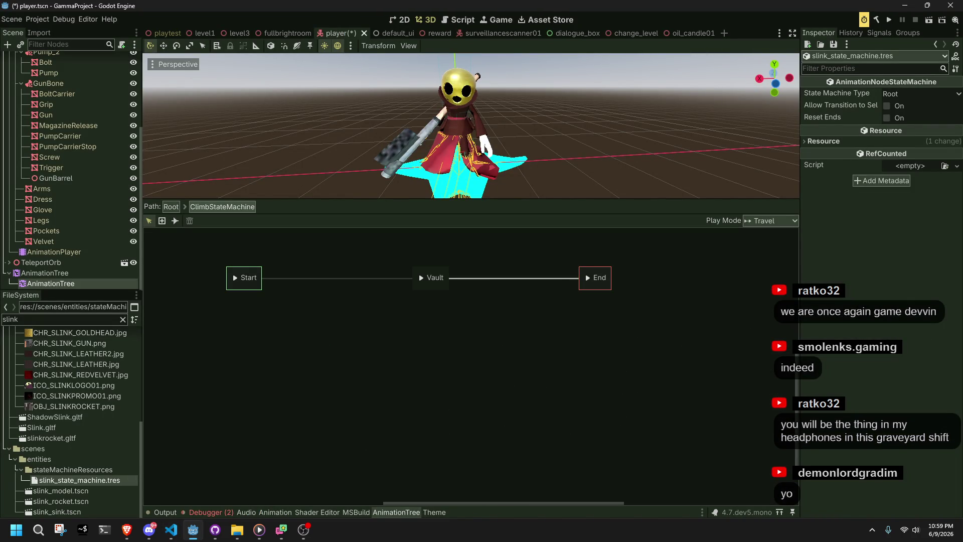
pyautogui.click(546, 336)
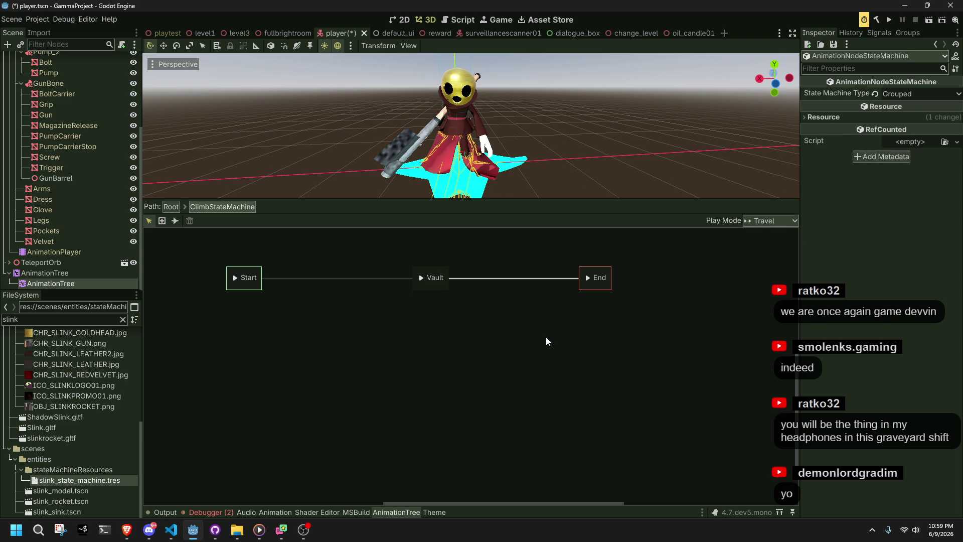
pyautogui.hotkey('alt', 'Tab')
pyautogui.press('Tab')
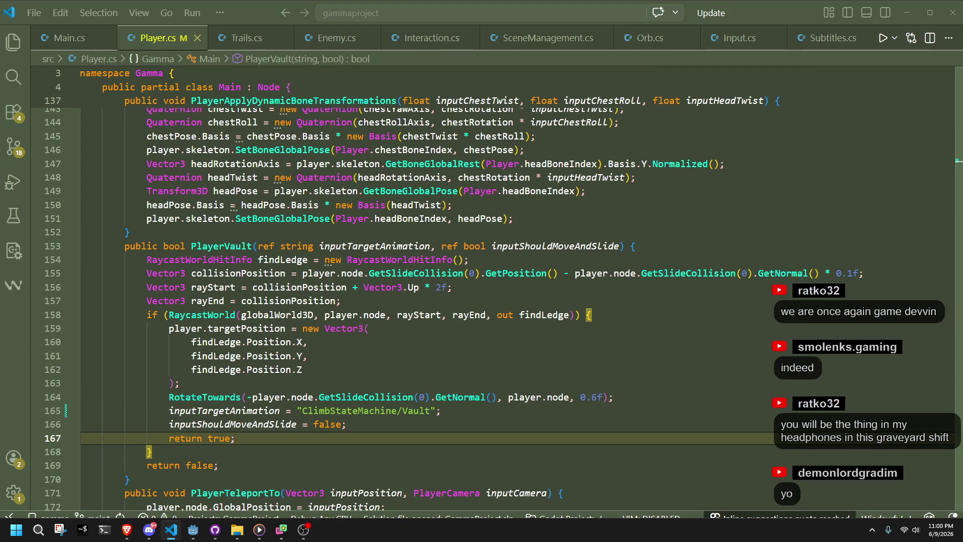
# Step: Review lines 165–167 of PlayerVault, leave them unchanged, and return to Godot
pyautogui.click(473, 428)
pyautogui.click(462, 438)
pyautogui.click(419, 411)
pyautogui.doubleClick(351, 411)
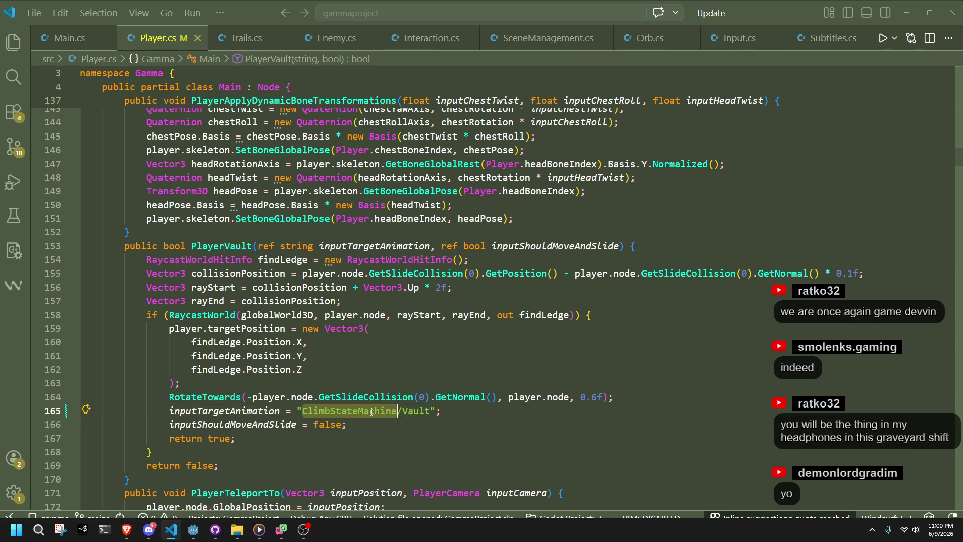
pyautogui.click(406, 424)
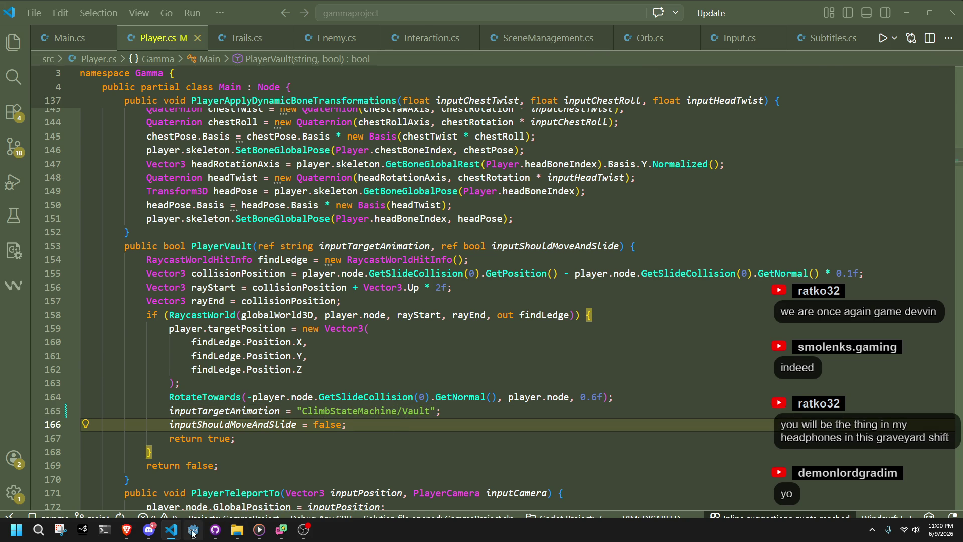
pyautogui.click(192, 532)
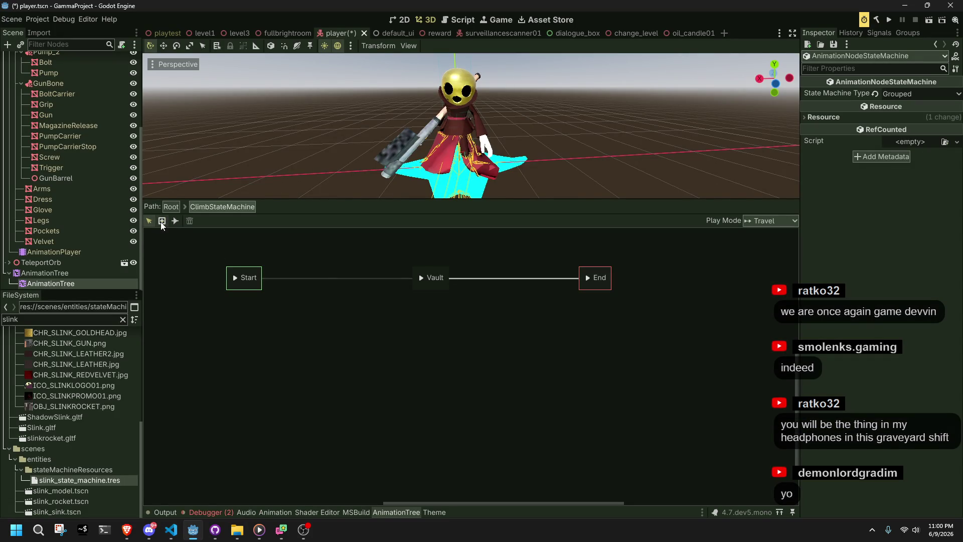
# Step: Move TeleportShoot right and OrbIdle slightly right in the root state machine graph
pyautogui.click(175, 220)
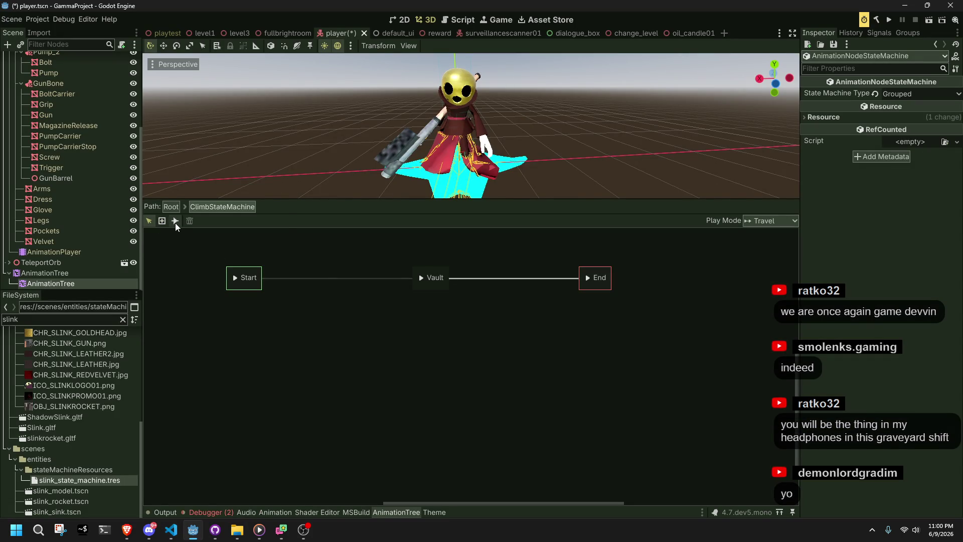
pyautogui.click(149, 220)
pyautogui.click(170, 206)
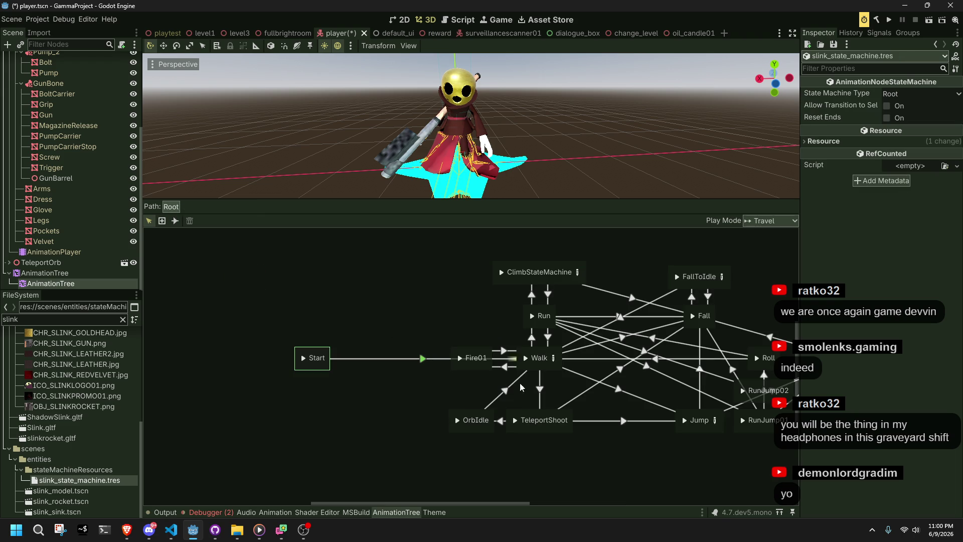
pyautogui.moveTo(528, 431); pyautogui.dragTo(588, 431)
pyautogui.click(472, 435)
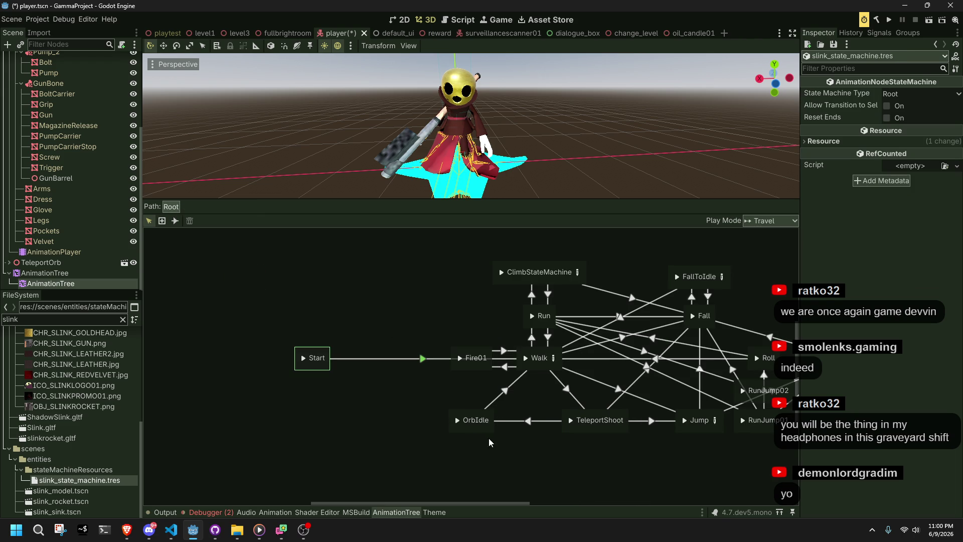
pyautogui.moveTo(477, 428); pyautogui.dragTo(495, 426)
pyautogui.click(509, 438)
pyautogui.moveTo(612, 467)
pyautogui.mouseDown(button='middle')
pyautogui.moveTo(525, 469)
pyautogui.moveTo(485, 453)
pyautogui.mouseUp(button='middle')
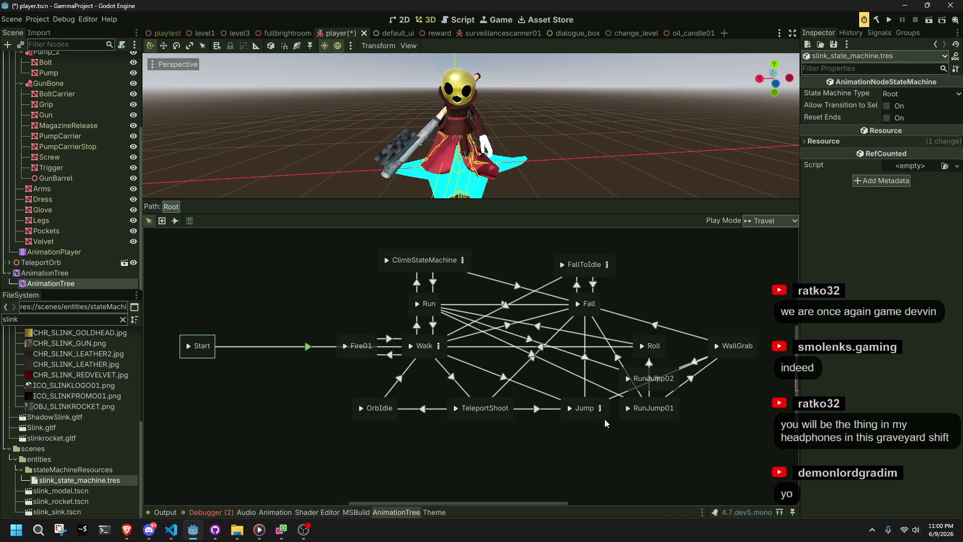
# Step: Move RunJump02 slightly lower, just above RunJump01, then switch to Player.cs
pyautogui.click(642, 417)
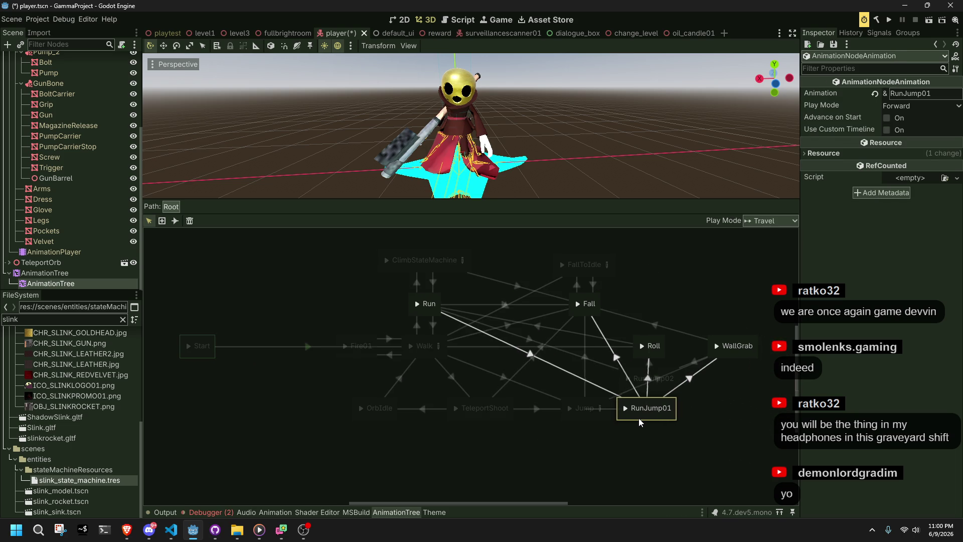
pyautogui.click(709, 441)
pyautogui.moveTo(674, 391)
pyautogui.mouseDown()
pyautogui.moveTo(611, 399)
pyautogui.moveTo(676, 400)
pyautogui.mouseUp()
pyautogui.click(729, 428)
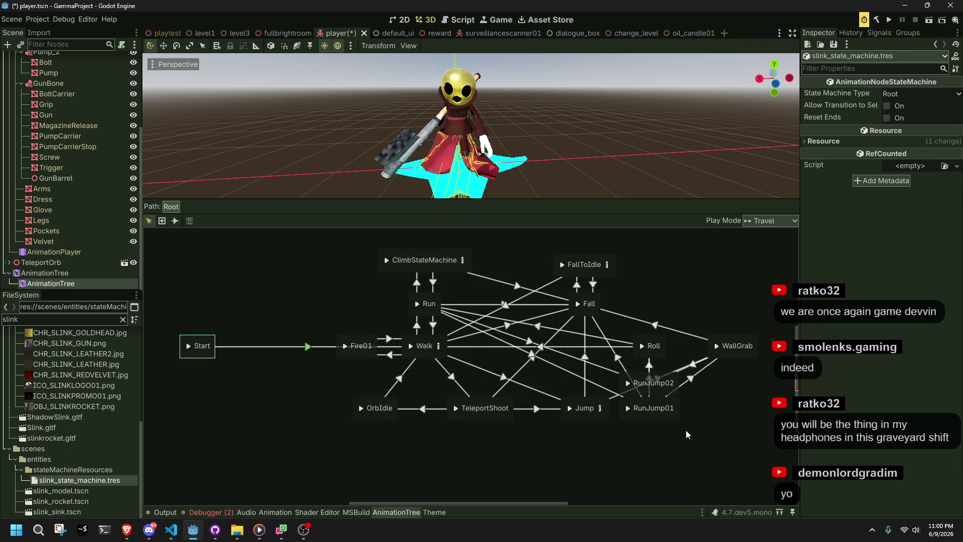
pyautogui.click(659, 414)
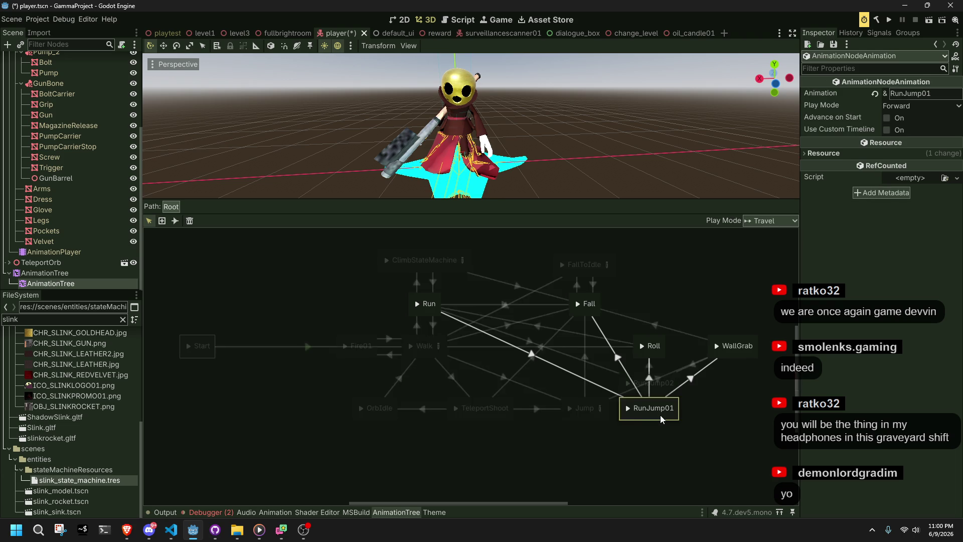
pyautogui.click(662, 392)
pyautogui.click(641, 456)
pyautogui.click(173, 529)
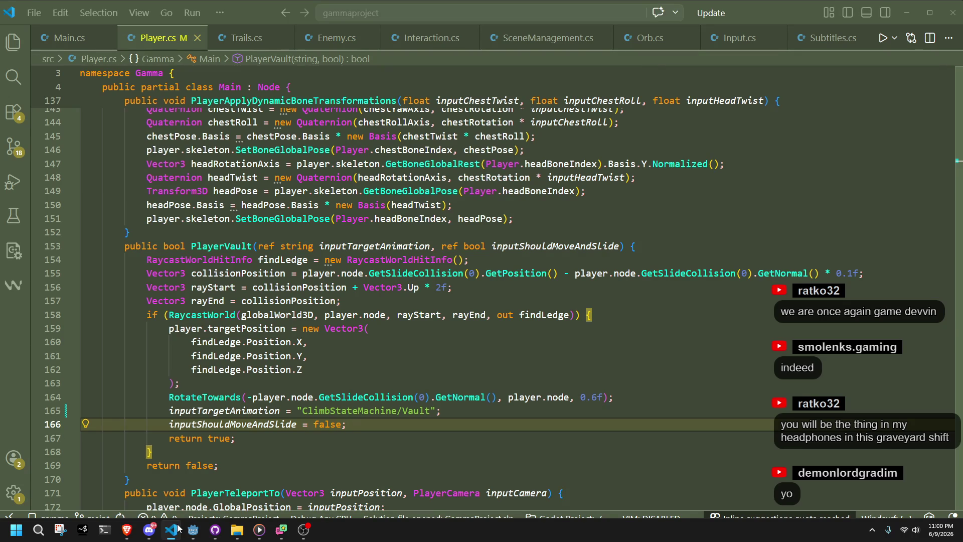
# Step: Add GD.Print("Current animation: " + player.animationState.GetCurrentNode()); as line 235 and save Player.cs
pyautogui.click(336, 410)
pyautogui.scroll(4, 336, 467)
pyautogui.scroll(-7, 336, 467)
pyautogui.scroll(-16, 336, 466)
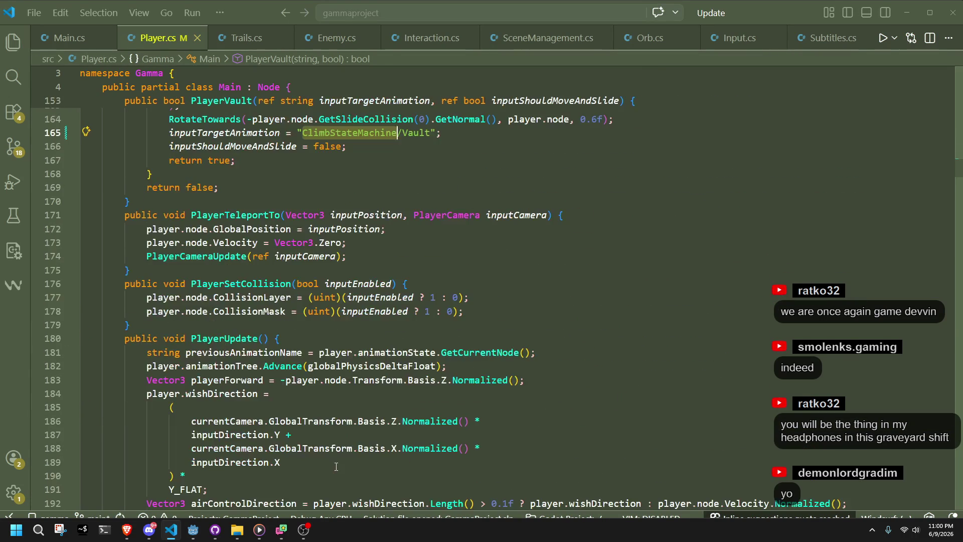
pyautogui.scroll(-4, 336, 467)
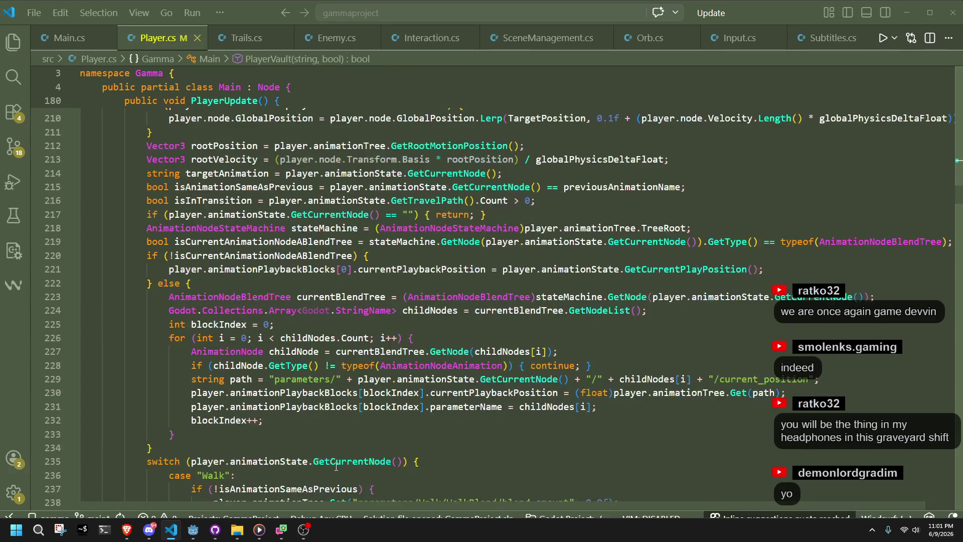
pyautogui.scroll(-2, 336, 467)
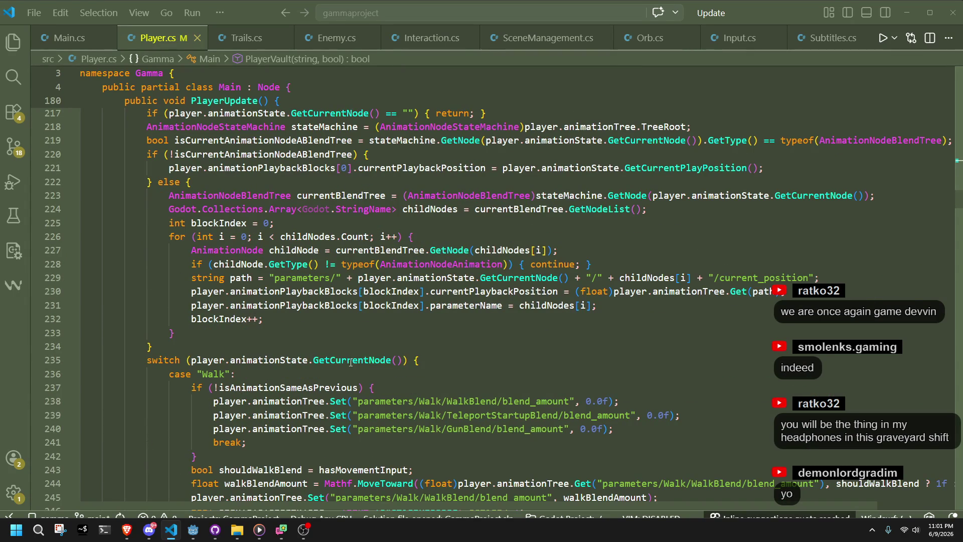
pyautogui.moveTo(401, 360); pyautogui.dragTo(191, 360)
pyautogui.click(183, 348)
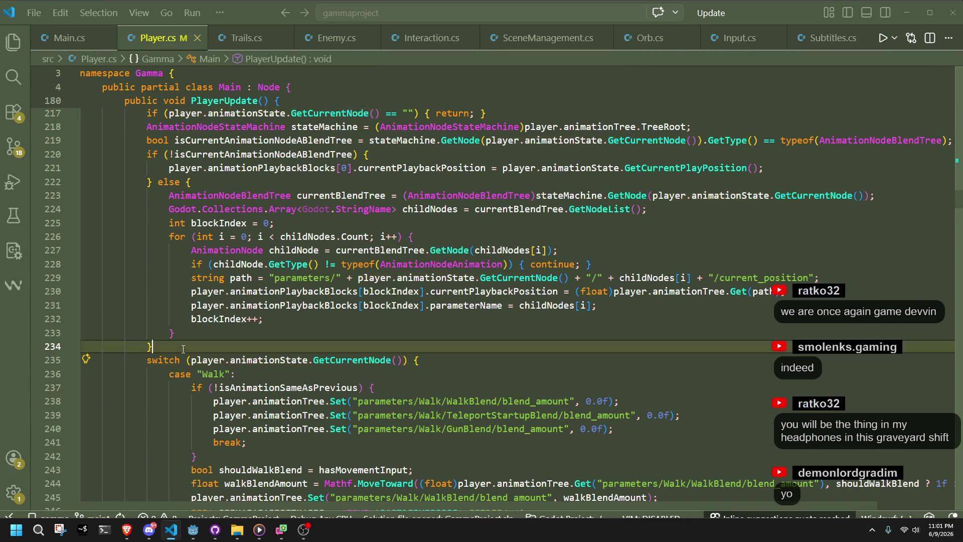
pyautogui.press('Return')
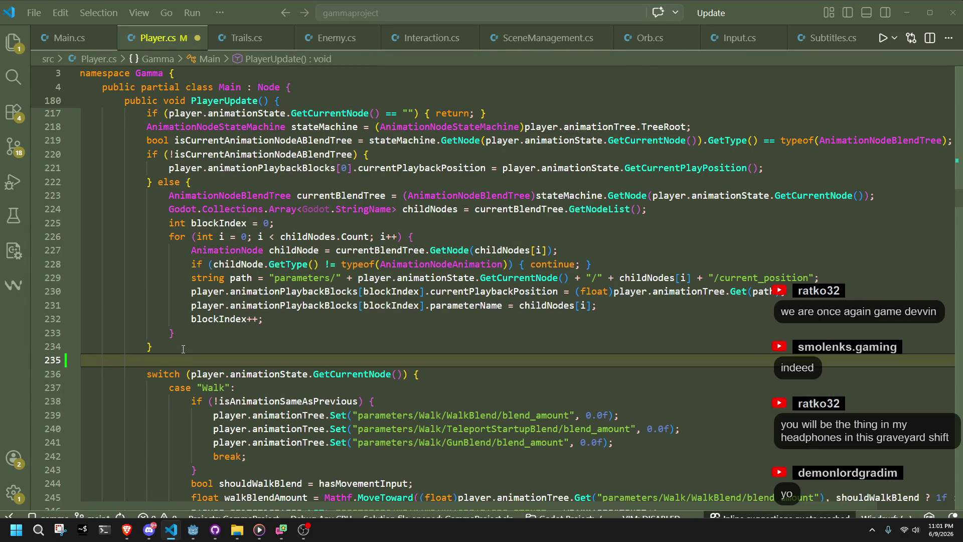
pyautogui.write('GD.Print')
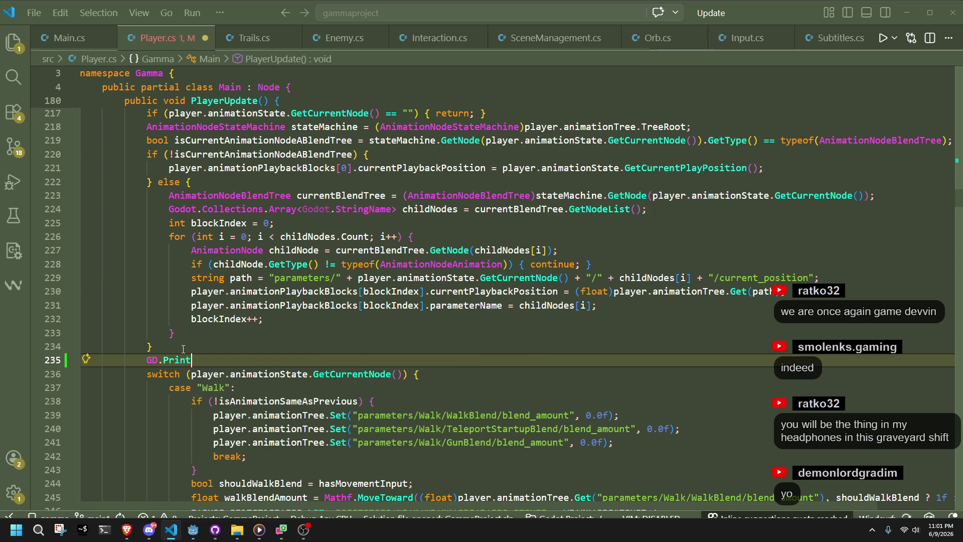
pyautogui.write('("Current animation: " + player.animationState.GetCurrentNode());')
pyautogui.hotkey('ctrl', 's')
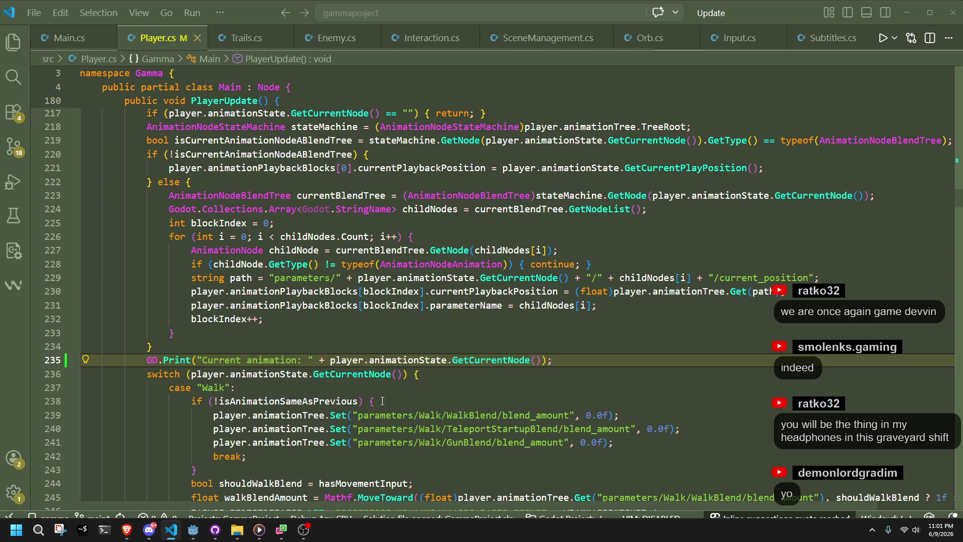
pyautogui.click(193, 530)
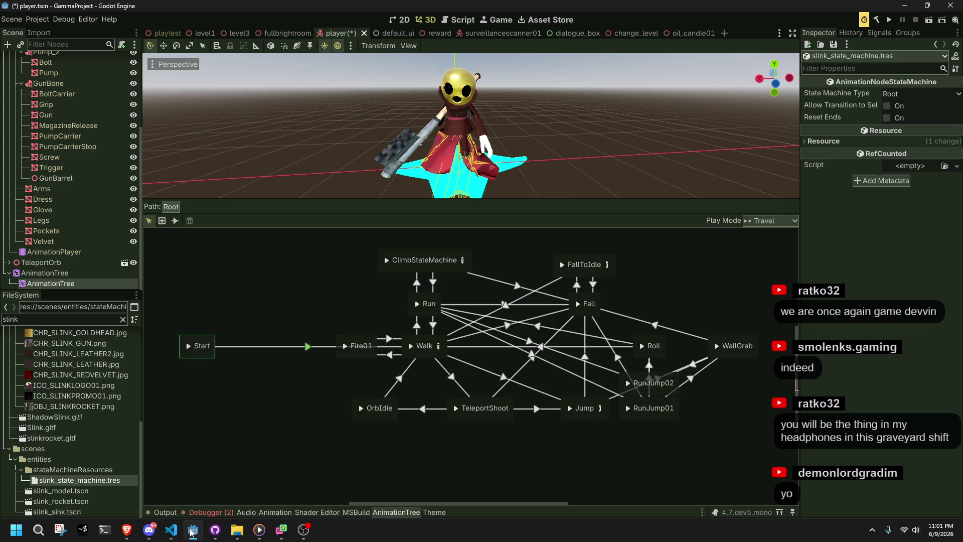
# Step: Run the project, walk the character up the stairs with W, and stop it with F8
pyautogui.click(890, 22)
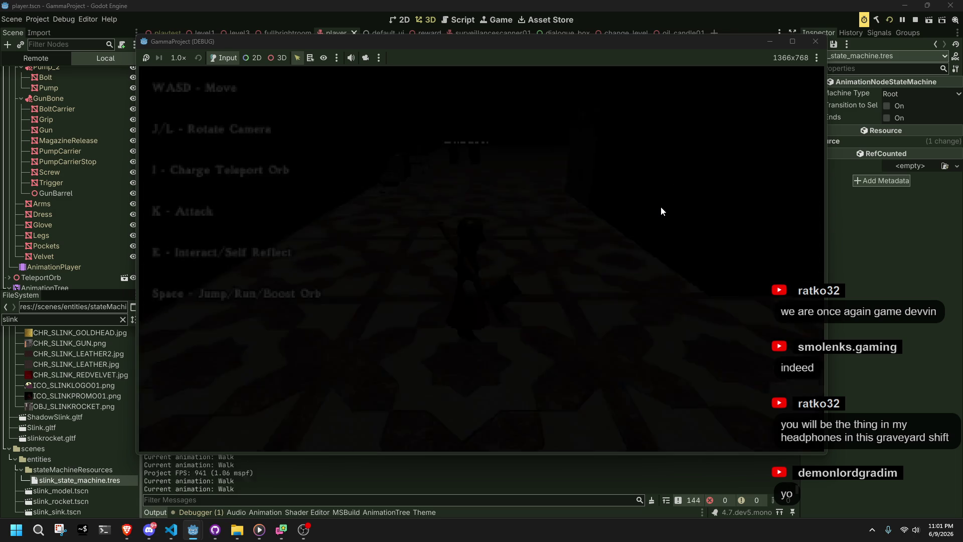
pyautogui.press('w')
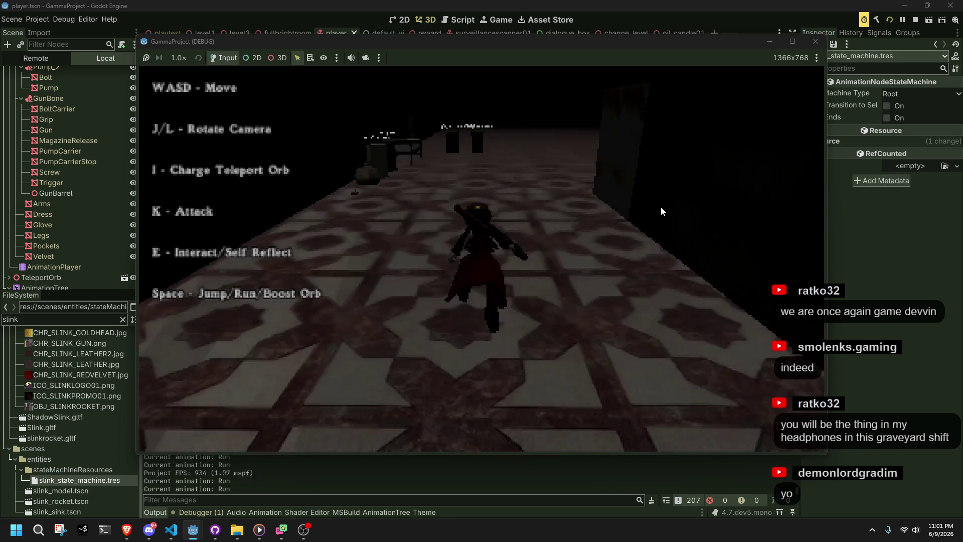
pyautogui.press('w')
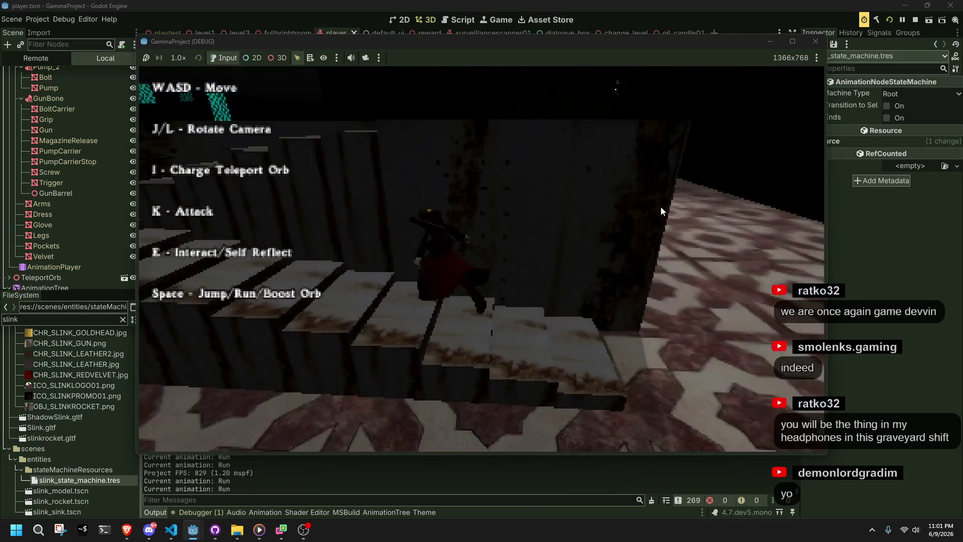
pyautogui.press('w')
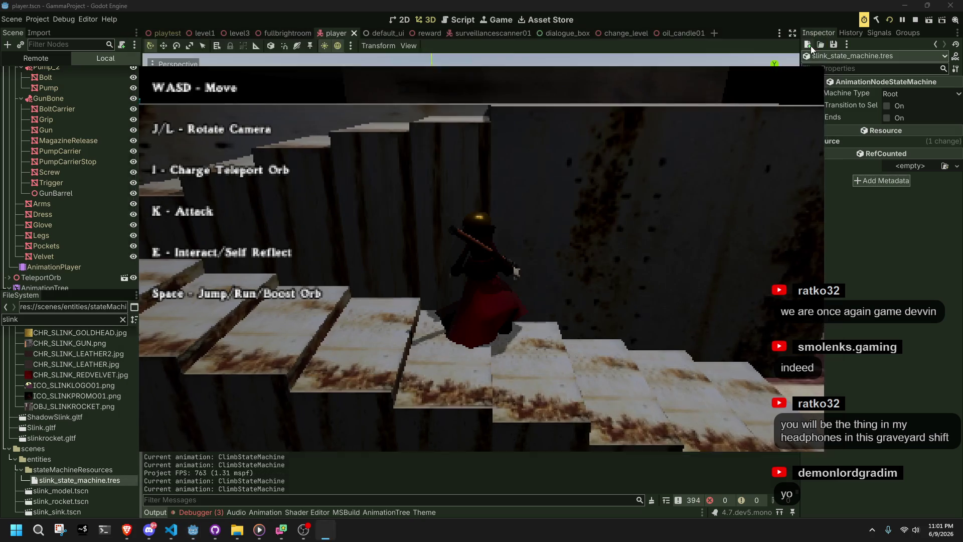
pyautogui.press('F8')
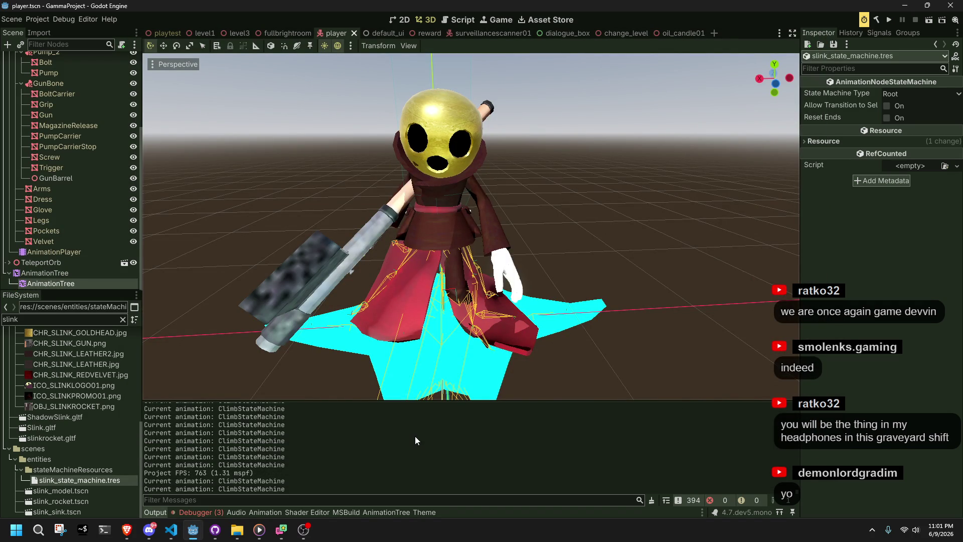
# Step: Glance at the Walk case in VS Code, open and minimize GitHub Desktop, and return to Godot
pyautogui.hotkey('alt', 'Tab')
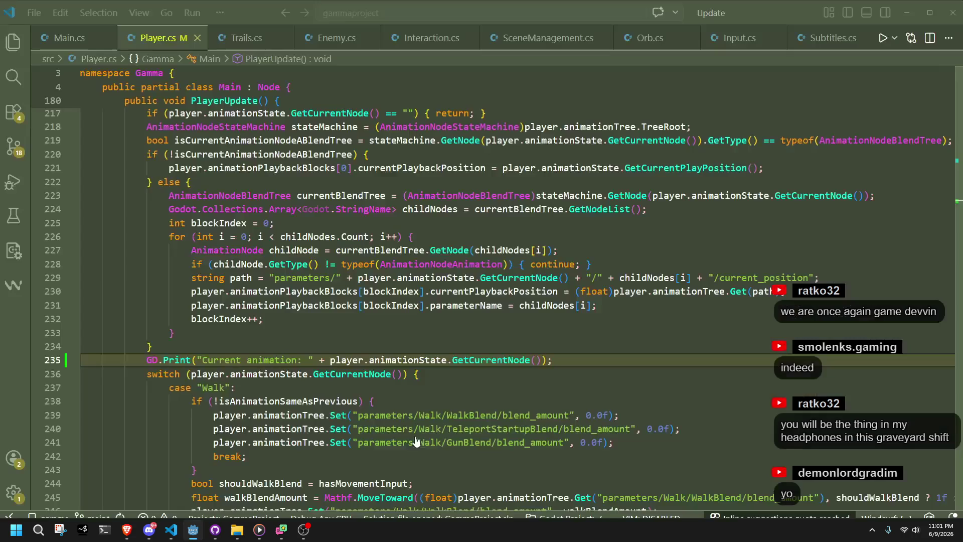
pyautogui.click(427, 394)
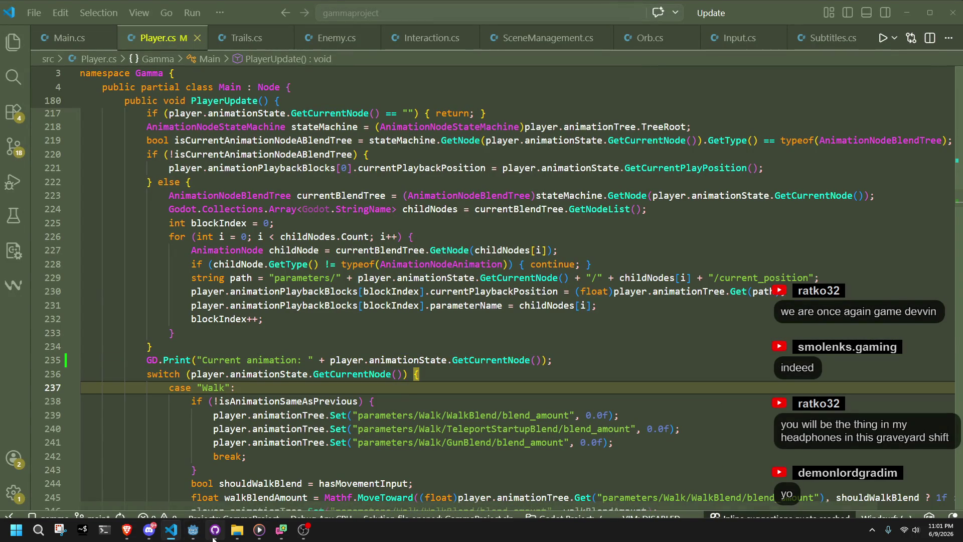
pyautogui.click(215, 530)
pyautogui.click(216, 539)
pyautogui.click(199, 539)
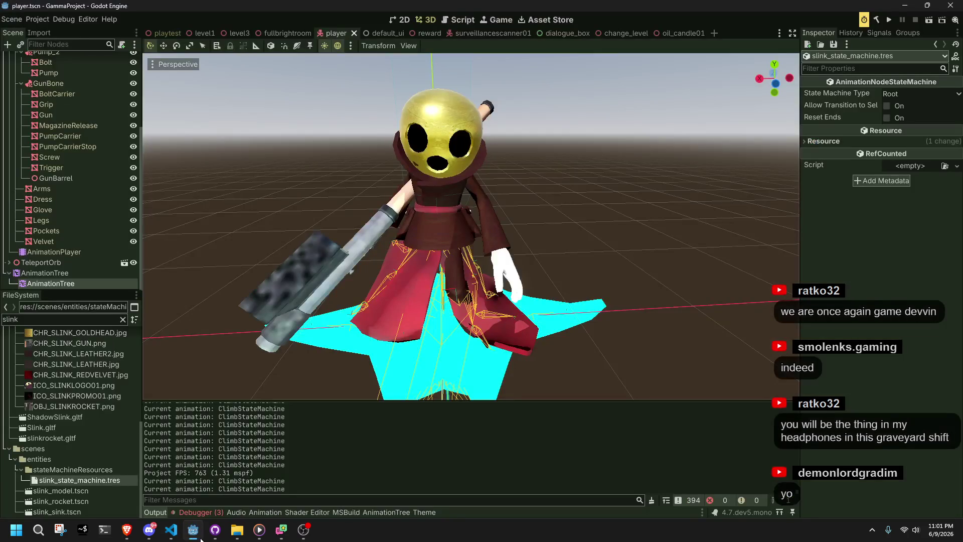
# Step: Inspect the AnimationTree's root and parameters, dismiss the dialog, and rerun the game with F5
pyautogui.click(51, 284)
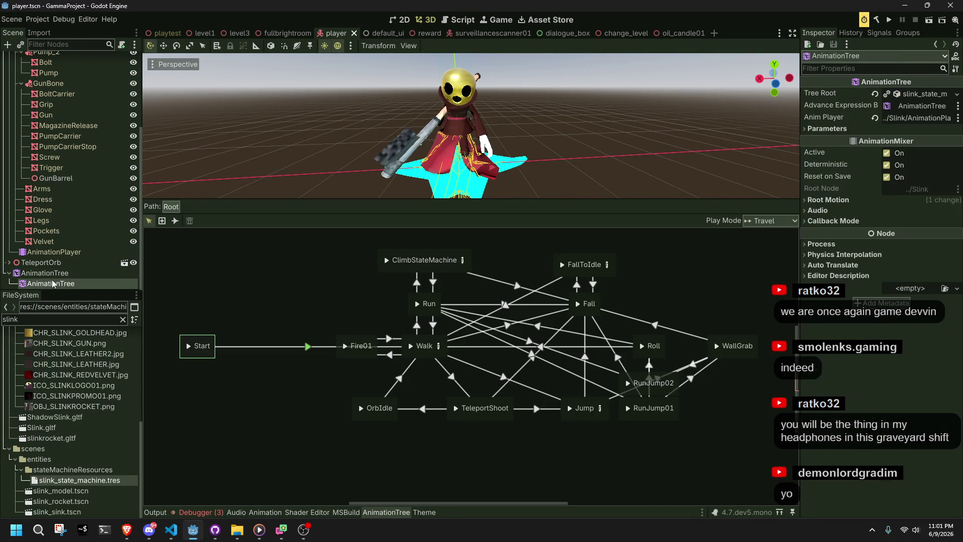
pyautogui.click(52, 283)
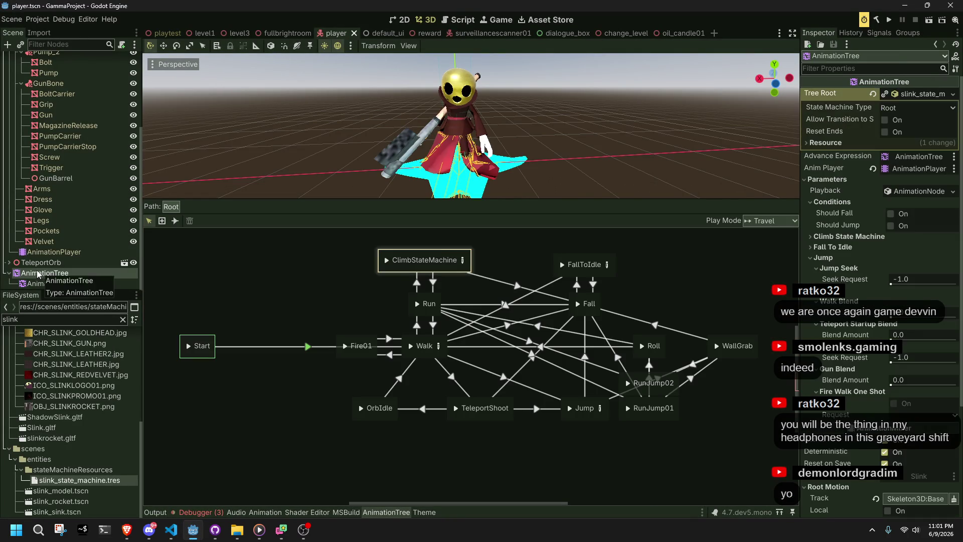
pyautogui.click(448, 286)
pyautogui.press('F5')
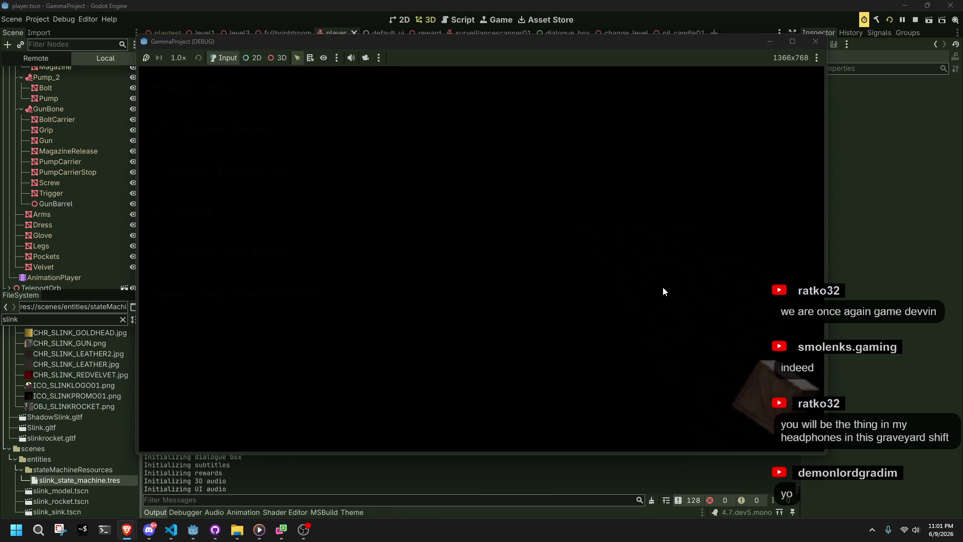
# Step: Stop the running game and switch to the gamedev stream browser window
pyautogui.click(817, 42)
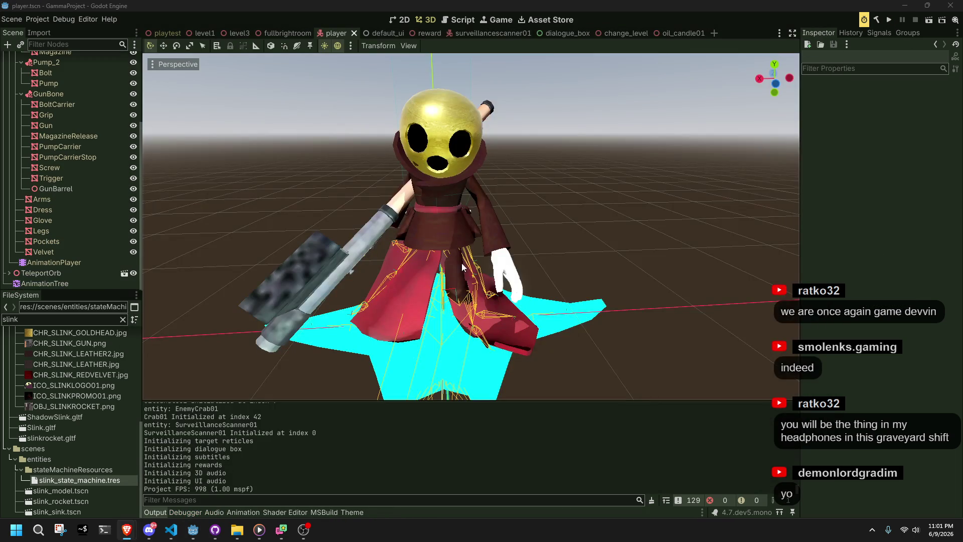
pyautogui.moveTo(126, 529)
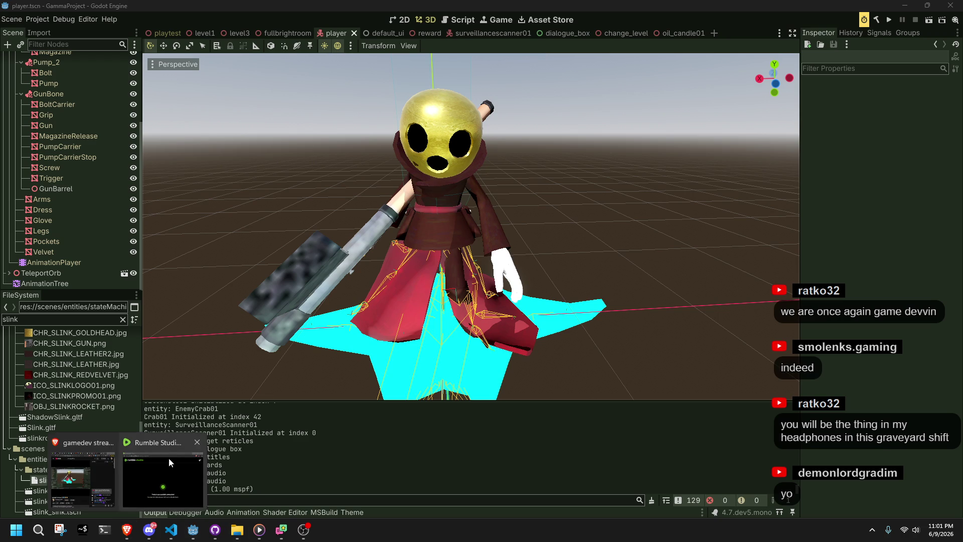
pyautogui.click(198, 445)
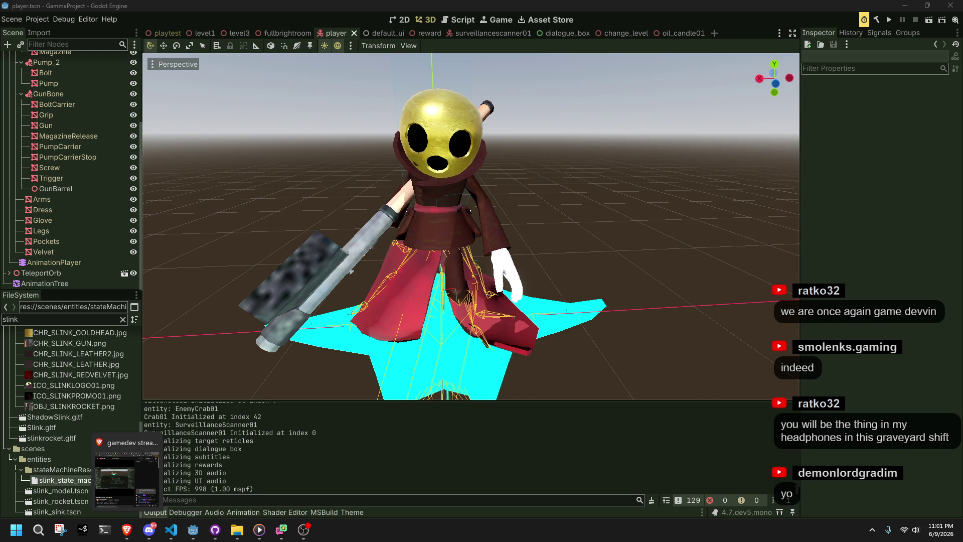
pyautogui.click(127, 476)
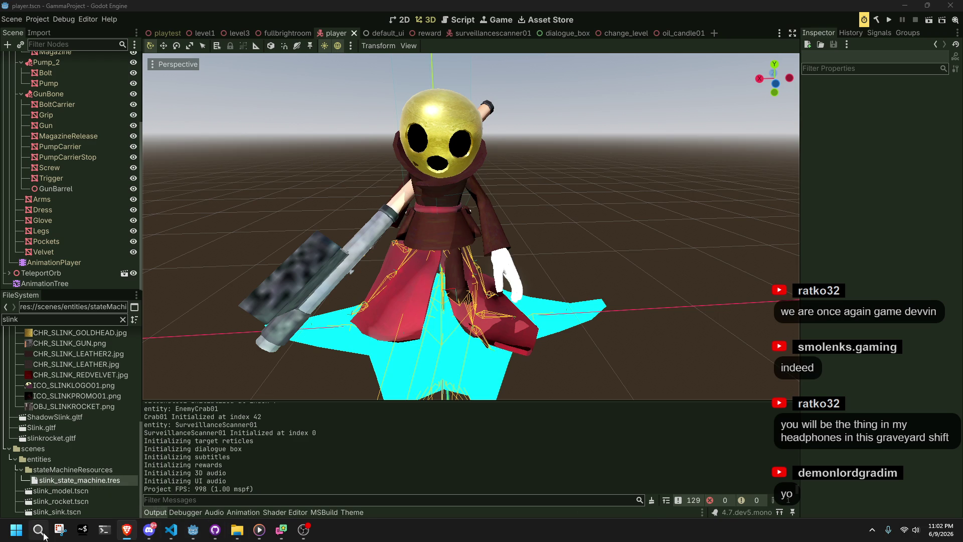
# Step: Launch Blender via Windows search for 'blender'
pyautogui.click(42, 532)
pyautogui.write('blender')
pyautogui.press('Return')
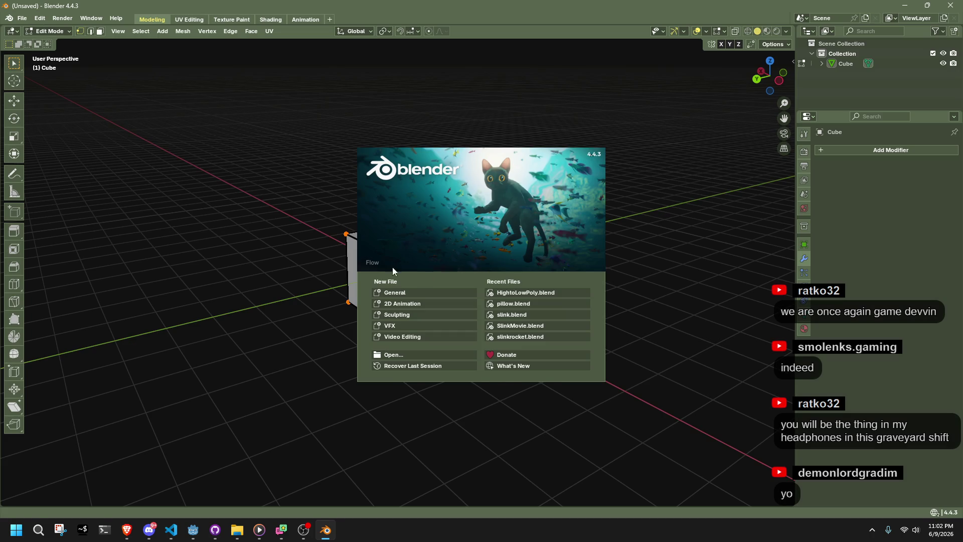
# Step: Dismiss the splash screen and open Nail.blend from the recent files
pyautogui.click(67, 128)
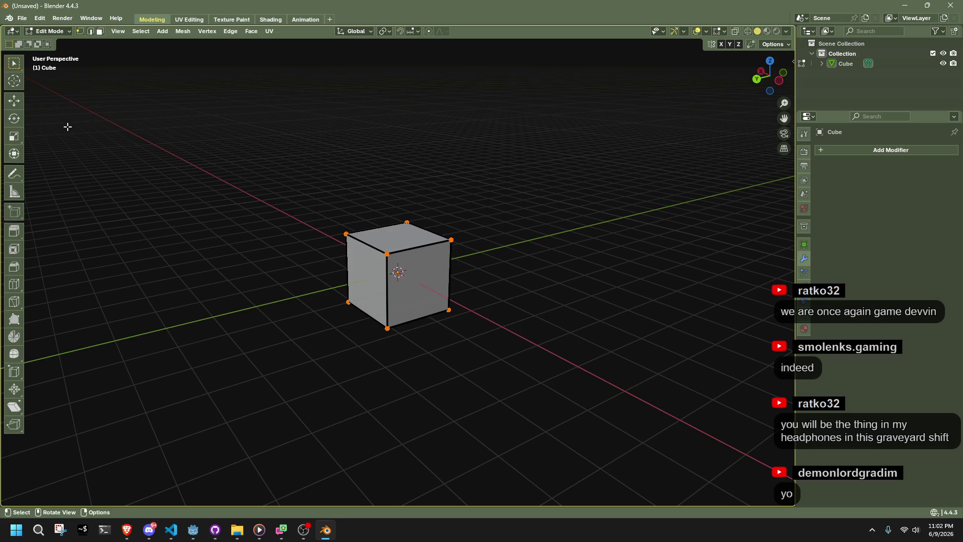
pyautogui.click(22, 18)
pyautogui.moveTo(43, 53)
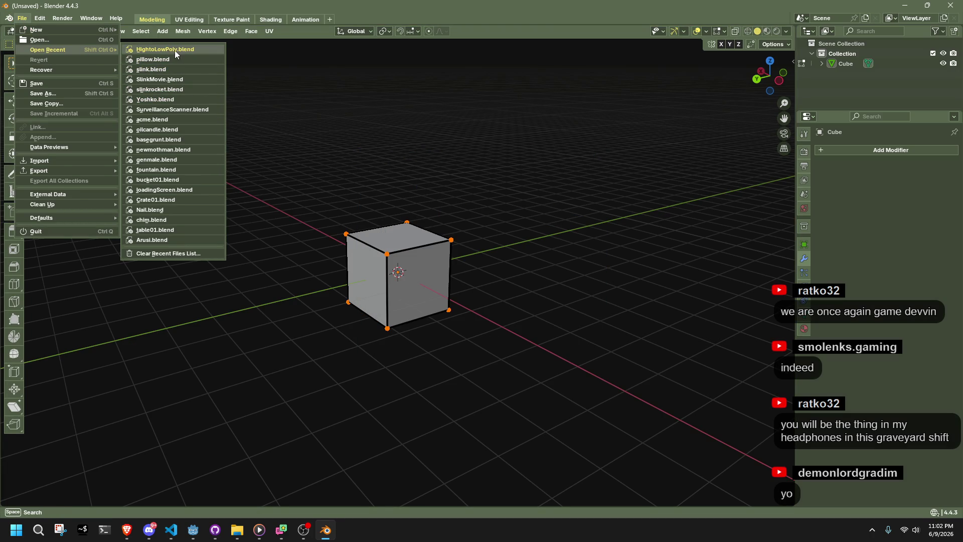
pyautogui.click(188, 213)
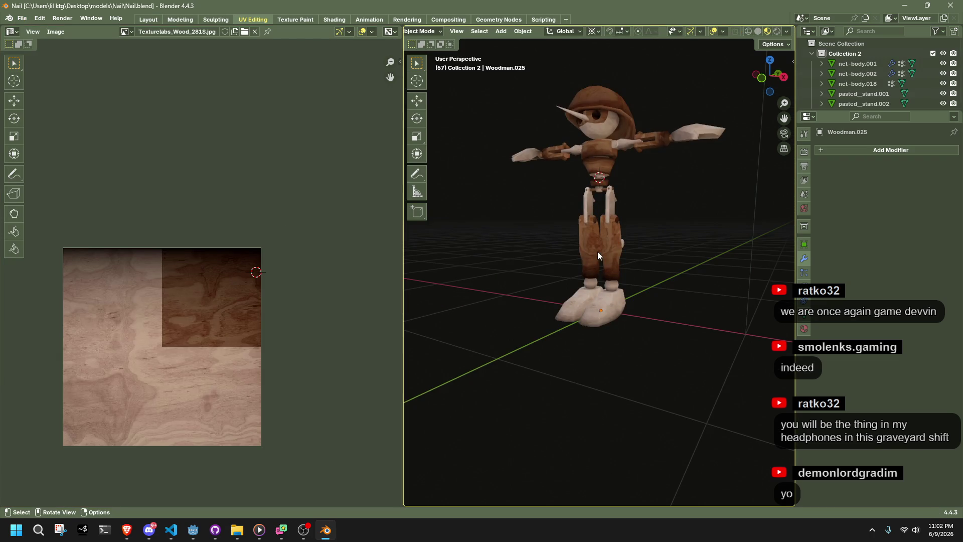
# Step: Select the character, view it from the front, and measure its height (about 1.6 m)
pyautogui.moveTo(598, 252)
pyautogui.mouseDown(button='middle')
pyautogui.moveTo(455, 297)
pyautogui.moveTo(694, 280)
pyautogui.moveTo(565, 276)
pyautogui.moveTo(507, 144)
pyautogui.mouseUp(button='middle')
pyautogui.moveTo(494, 89)
pyautogui.mouseDown()
pyautogui.moveTo(701, 320)
pyautogui.moveTo(695, 308)
pyautogui.moveTo(703, 305)
pyautogui.mouseUp()
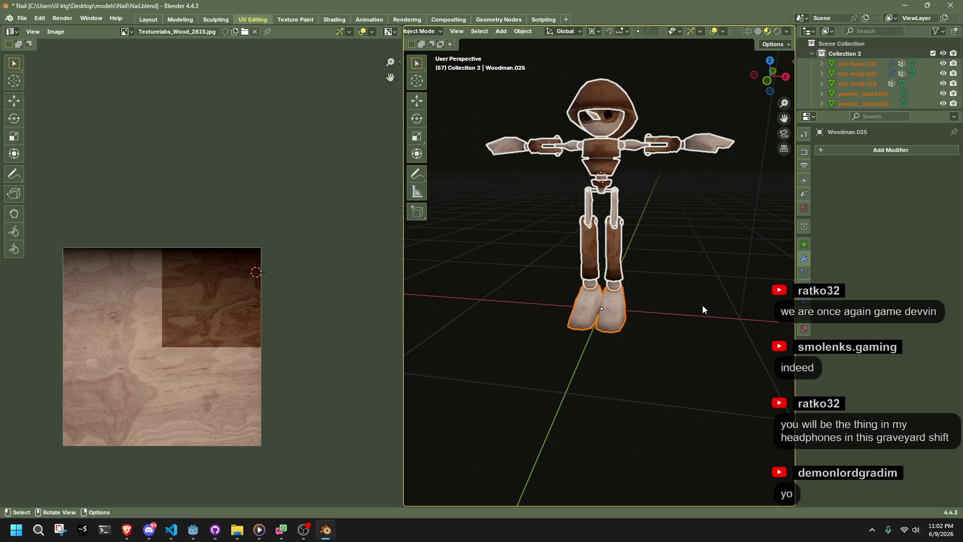
pyautogui.click(767, 80)
pyautogui.scroll(-4, 694, 227)
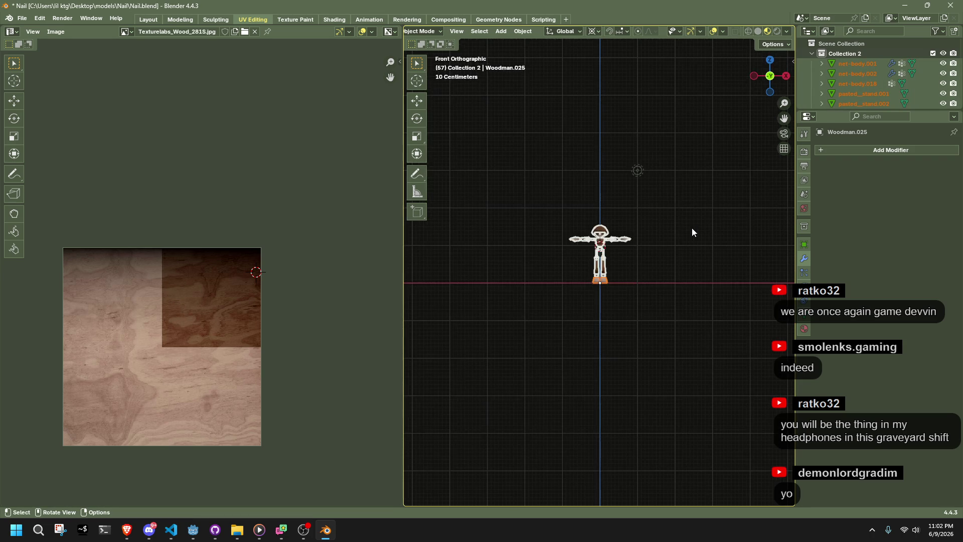
pyautogui.scroll(1, 692, 232)
pyautogui.scroll(-1, 693, 231)
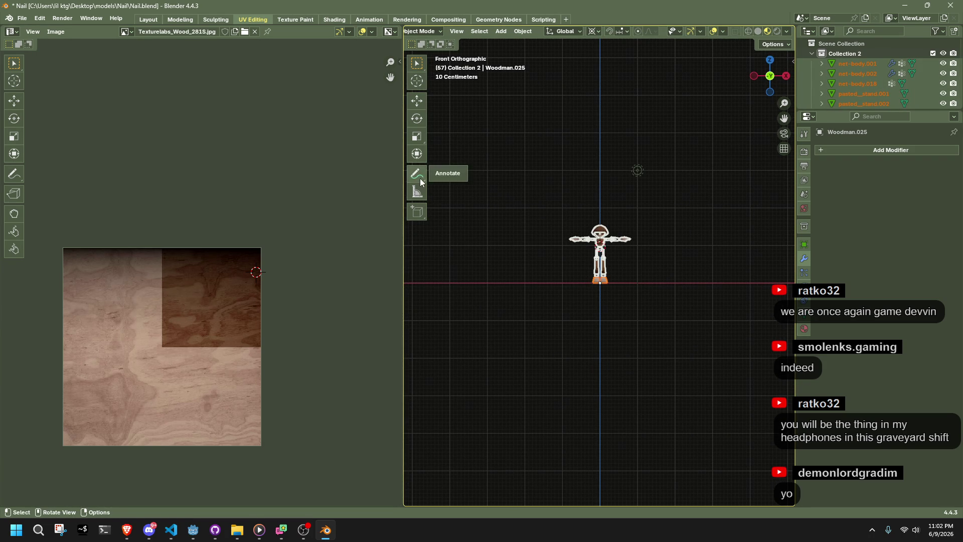
pyautogui.click(417, 191)
pyautogui.moveTo(600, 284); pyautogui.dragTo(600, 228)
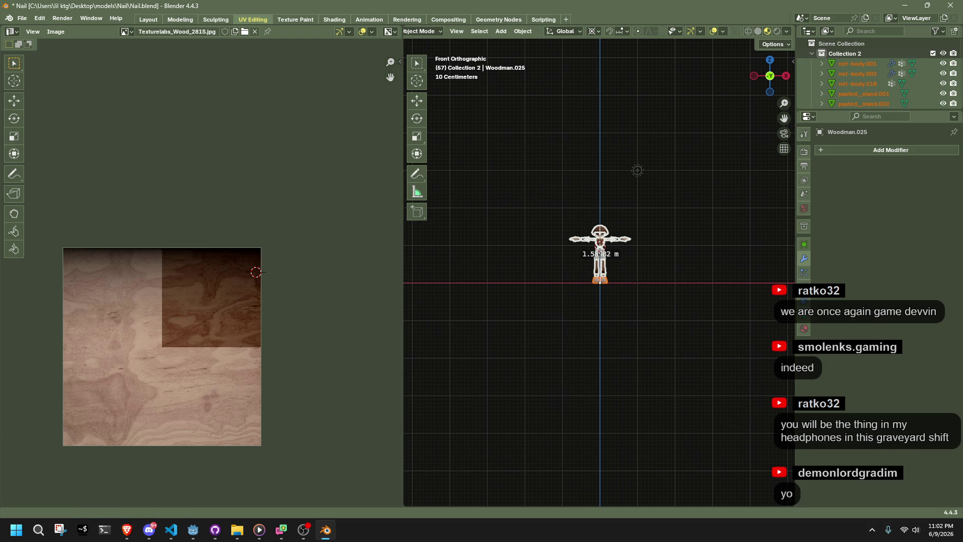
pyautogui.hotkey('alt', 'Tab')
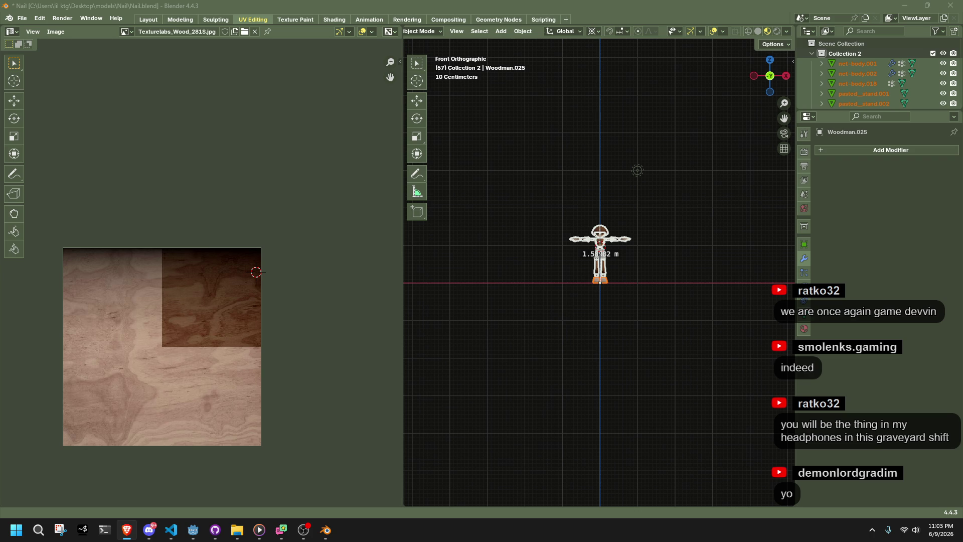
pyautogui.scroll(8, 618, 236)
# Step: Take extra measurements beside the legs (about 0.48 m), then clear them with the Move tool
pyautogui.keyDown('shift'); pyautogui.moveTo(607, 237); pyautogui.dragTo(585, 314, button='middle'); pyautogui.keyUp('shift')
pyautogui.click(415, 34)
pyautogui.click(420, 40)
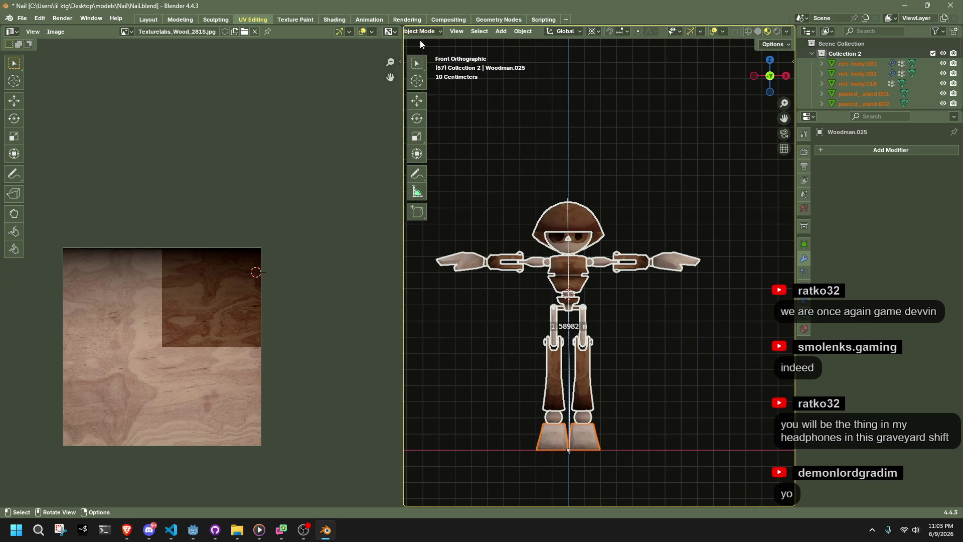
pyautogui.click(735, 427)
pyautogui.moveTo(752, 451)
pyautogui.mouseDown()
pyautogui.moveTo(507, 189)
pyautogui.moveTo(763, 394)
pyautogui.mouseUp()
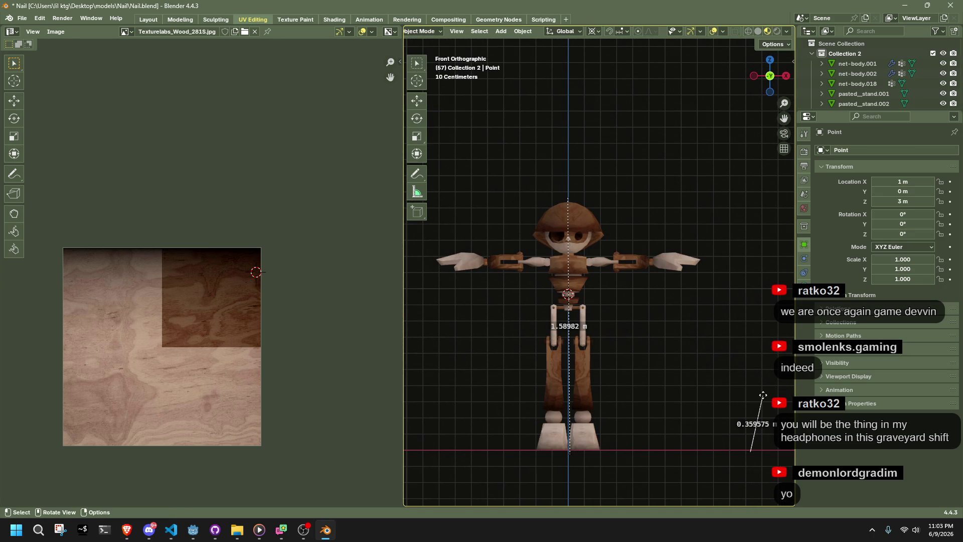
pyautogui.click(677, 264)
pyautogui.click(425, 33)
pyautogui.click(425, 43)
pyautogui.moveTo(683, 444)
pyautogui.mouseDown()
pyautogui.moveTo(652, 392)
pyautogui.moveTo(663, 371)
pyautogui.mouseUp()
pyautogui.click(414, 193)
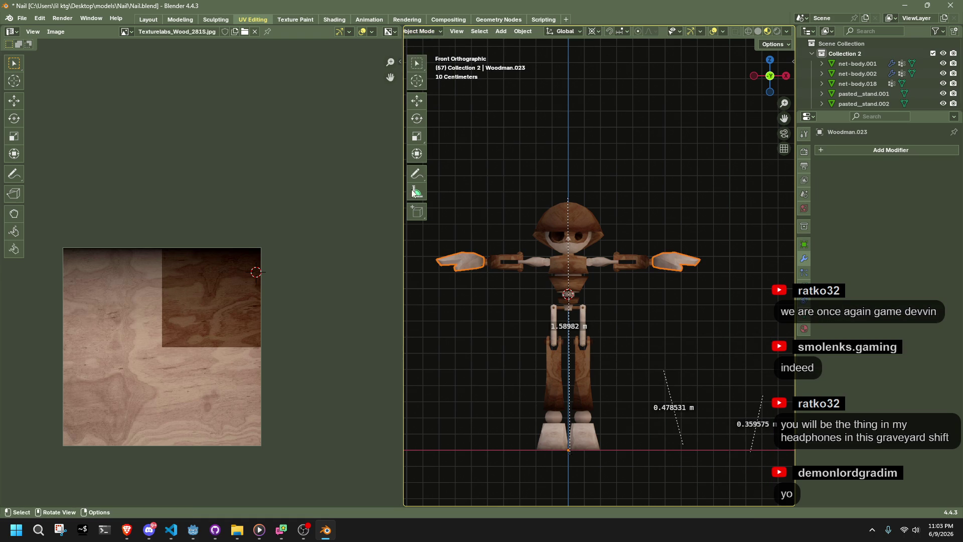
pyautogui.click(416, 98)
pyautogui.click(568, 294)
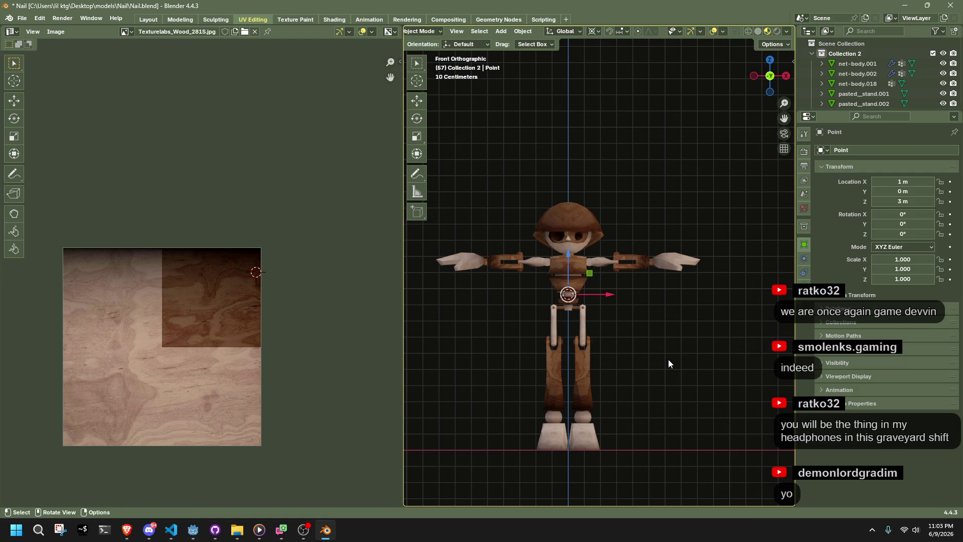
# Step: Reload Nail.blend, view the character from the front, and box-select and frame it
pyautogui.click(23, 19)
pyautogui.moveTo(47, 48)
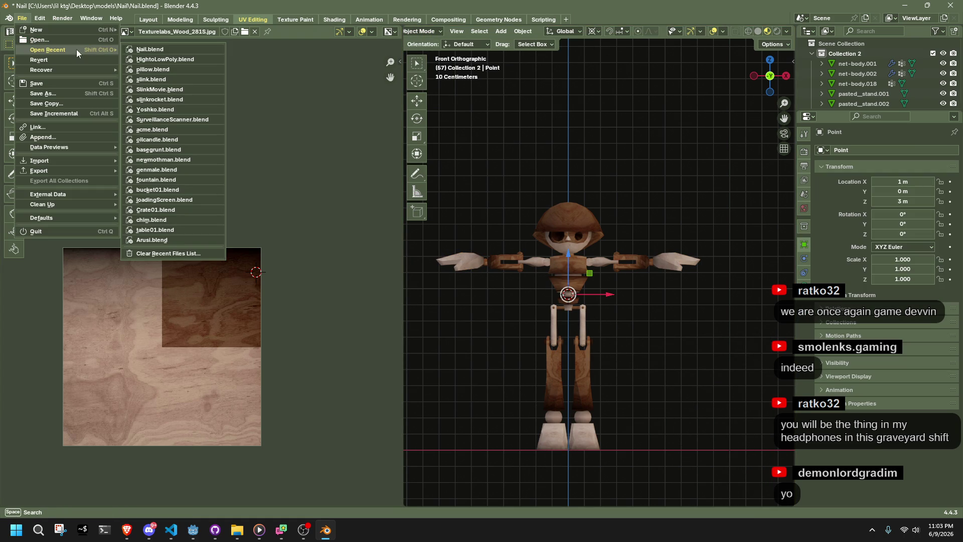
pyautogui.click(152, 51)
pyautogui.click(505, 285)
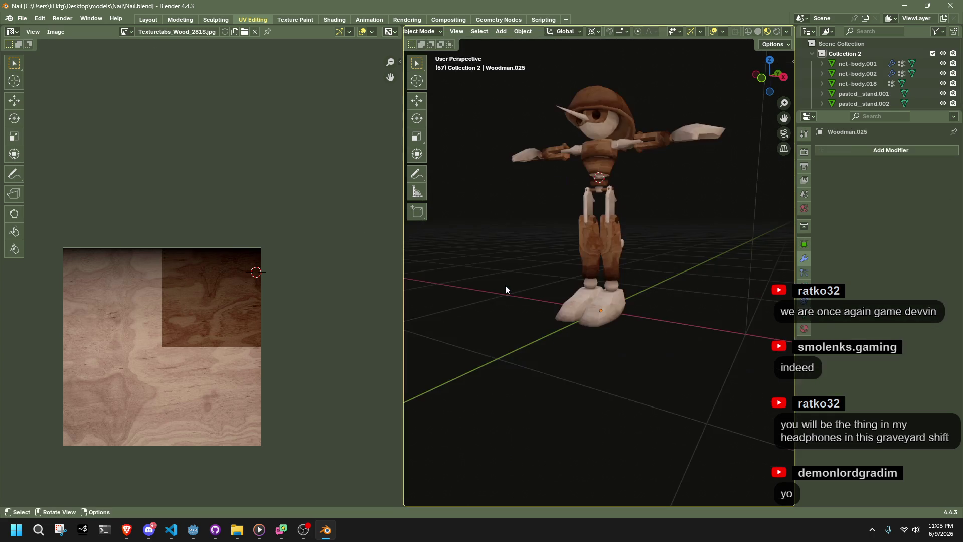
pyautogui.scroll(3, 631, 227)
pyautogui.moveTo(631, 227); pyautogui.dragTo(722, 239, button='middle')
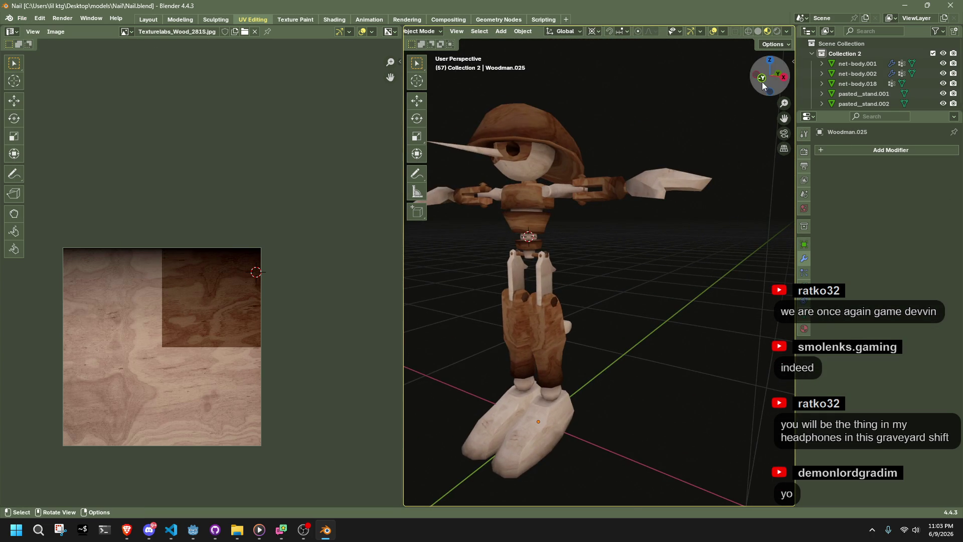
pyautogui.click(761, 77)
pyautogui.moveTo(632, 367)
pyautogui.mouseDown()
pyautogui.moveTo(550, 225)
pyautogui.moveTo(474, 180)
pyautogui.moveTo(674, 426)
pyautogui.mouseUp()
pyautogui.press('KP_Decimal')
pyautogui.scroll(-2, 637, 206)
pyautogui.scroll(1, 647, 206)
# Step: Try a scale, undo it, and check the pivot and snapping options
pyautogui.press('s')
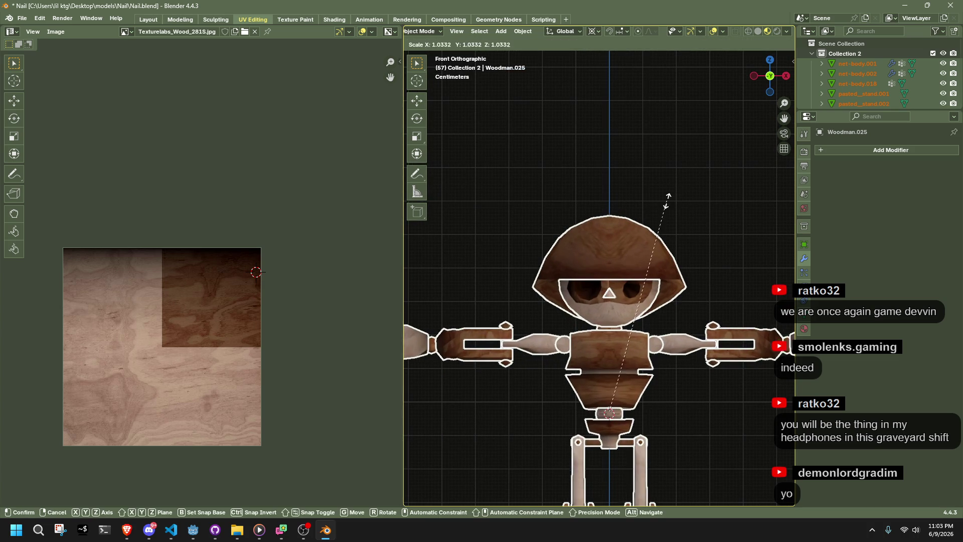
pyautogui.click(680, 191)
pyautogui.hotkey('ctrl', 'z')
pyautogui.click(593, 31)
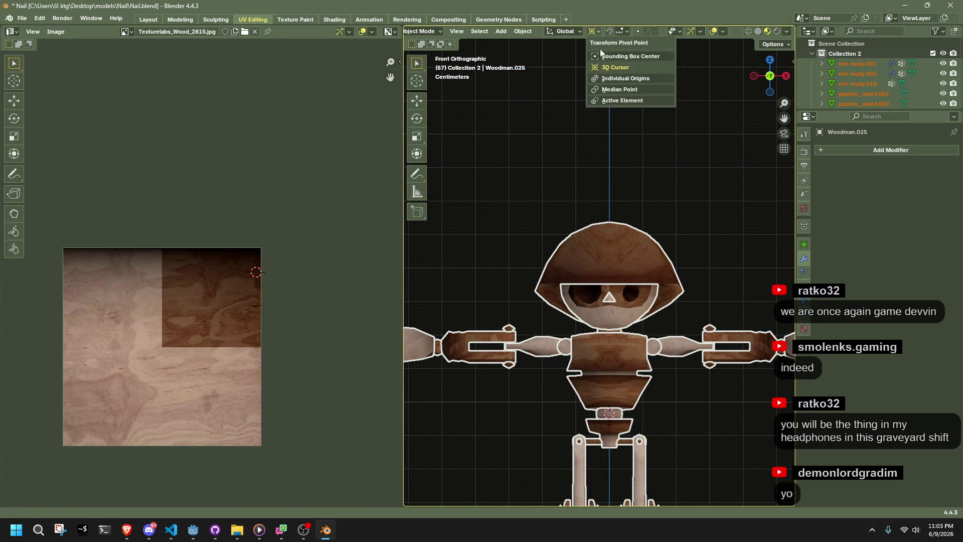
pyautogui.scroll(-5, 609, 214)
pyautogui.hotkey('shift', 's')
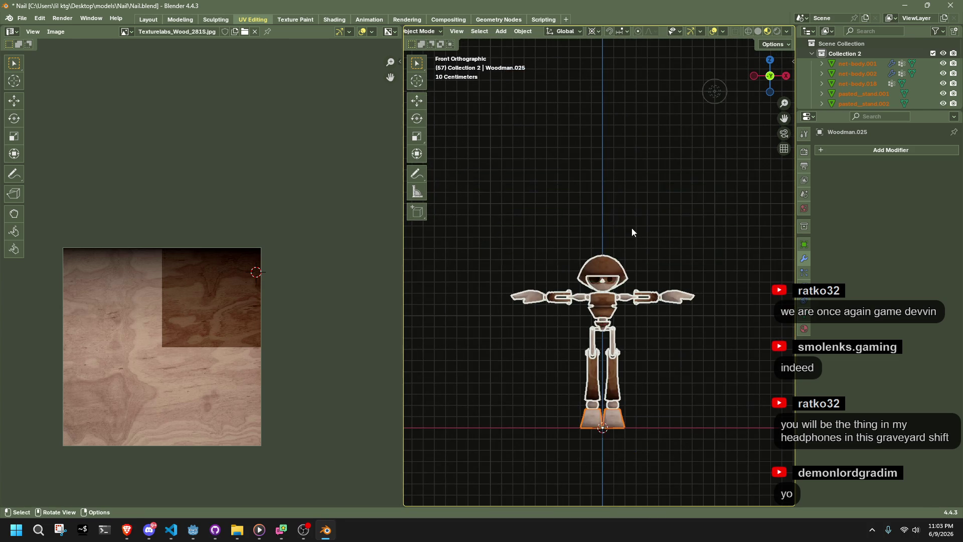
pyautogui.scroll(5, 647, 205)
# Step: Scale the character by 1.038 then 1.003 and apply all transforms
pyautogui.press('s')
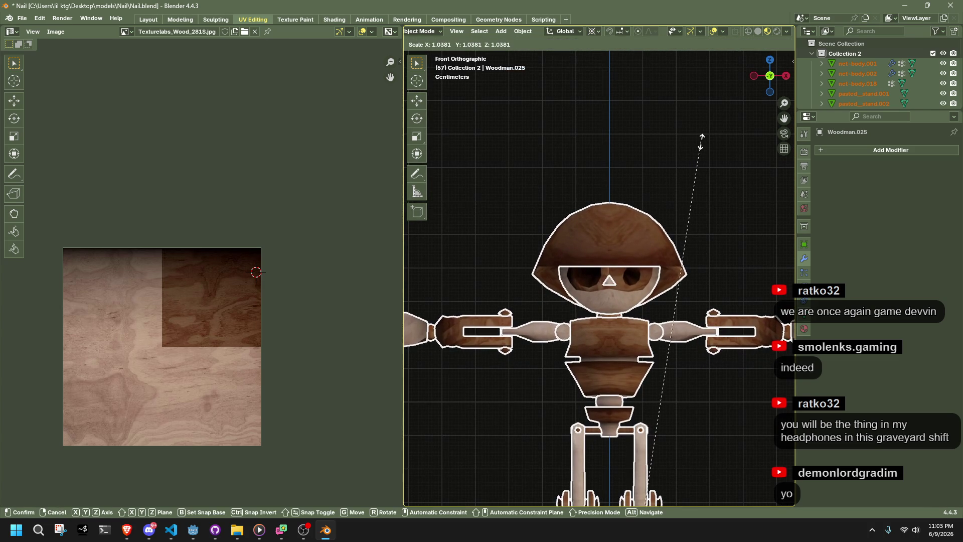
pyautogui.click(698, 140)
pyautogui.scroll(5, 690, 150)
pyautogui.scroll(5, 553, 218)
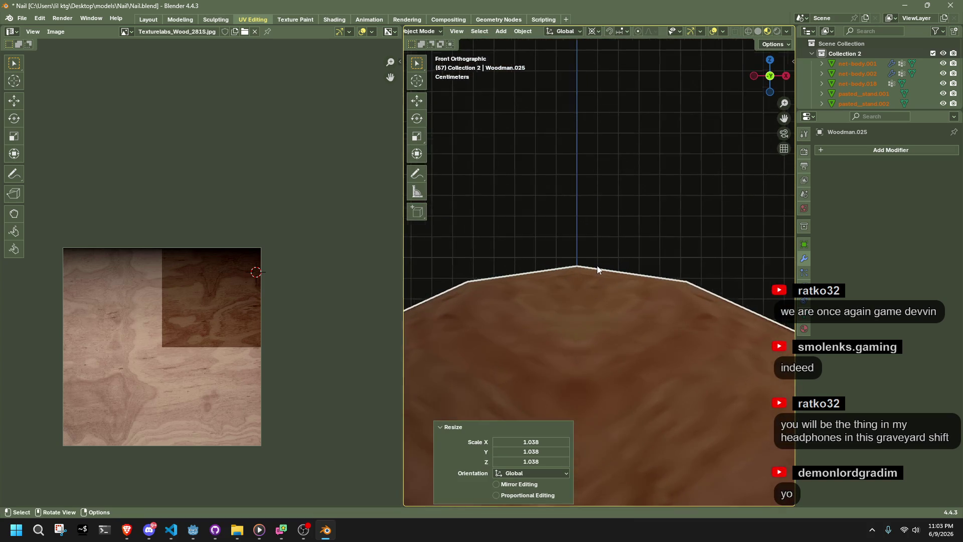
pyautogui.scroll(4, 553, 219)
pyautogui.moveTo(687, 320)
pyautogui.keyDown('shift'); pyautogui.mouseDown(button='middle')
pyautogui.moveTo(724, 388)
pyautogui.moveTo(550, 185)
pyautogui.moveTo(542, 264)
pyautogui.mouseUp(button='middle'); pyautogui.keyUp('shift')
pyautogui.scroll(3, 542, 264)
pyautogui.press('s')
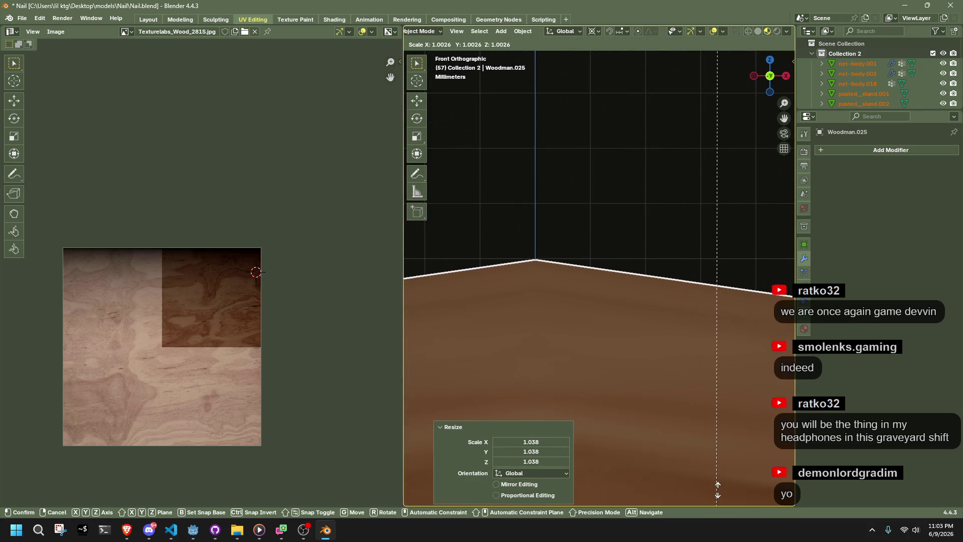
pyautogui.click(720, 489)
pyautogui.scroll(-8, 661, 394)
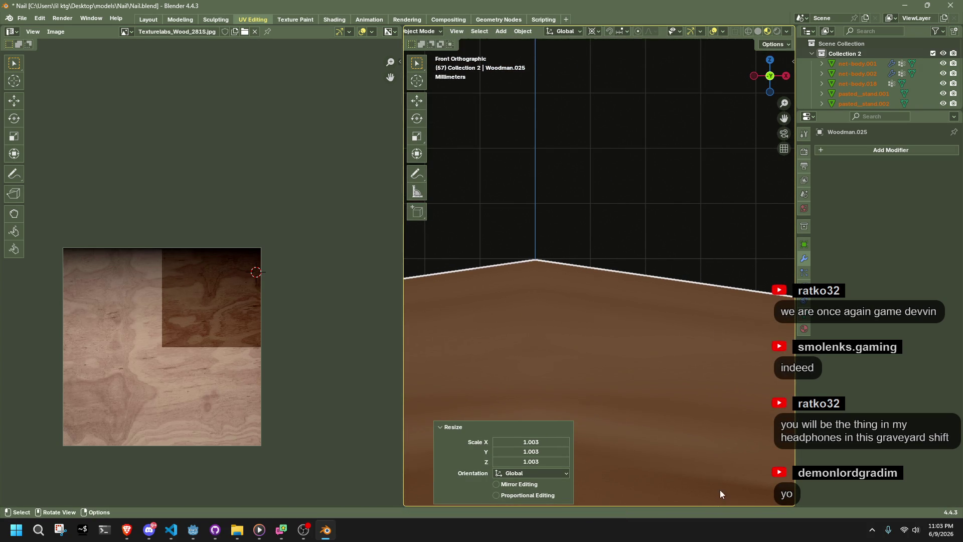
pyautogui.scroll(-4, 657, 388)
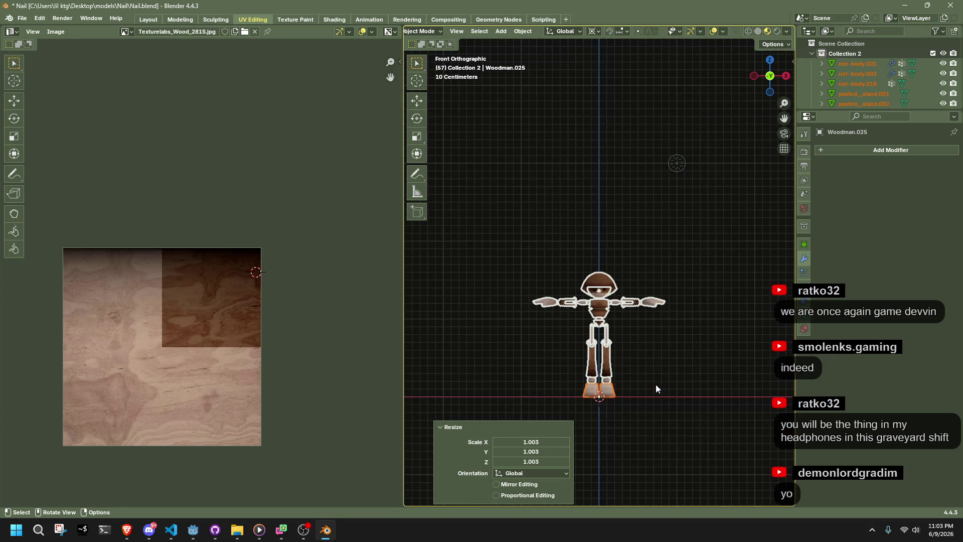
pyautogui.hotkey('ctrl', 'a')
pyautogui.click(660, 397)
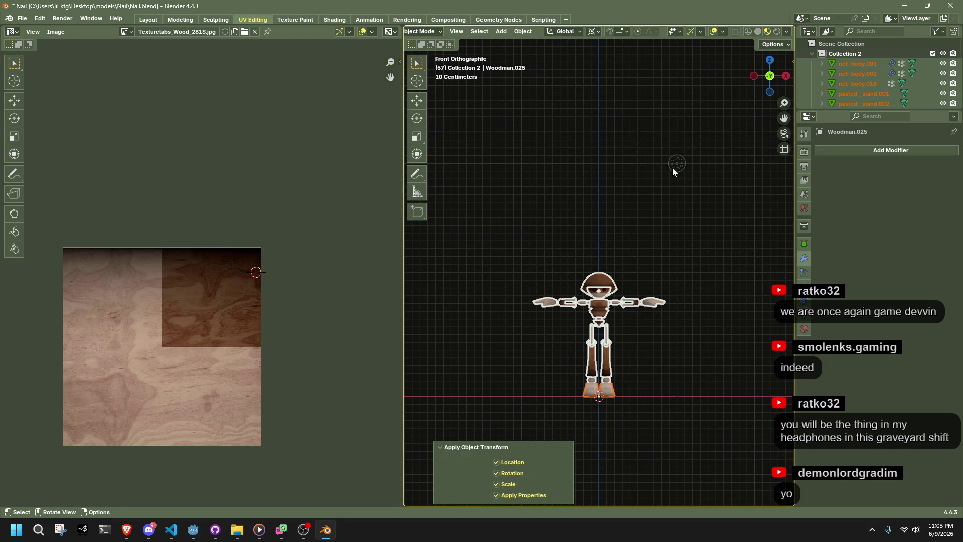
# Step: Widen the 3D view and orbit around the character to check it from front and side
pyautogui.click(676, 164)
pyautogui.scroll(-5, 839, 100)
pyautogui.scroll(-3, 838, 101)
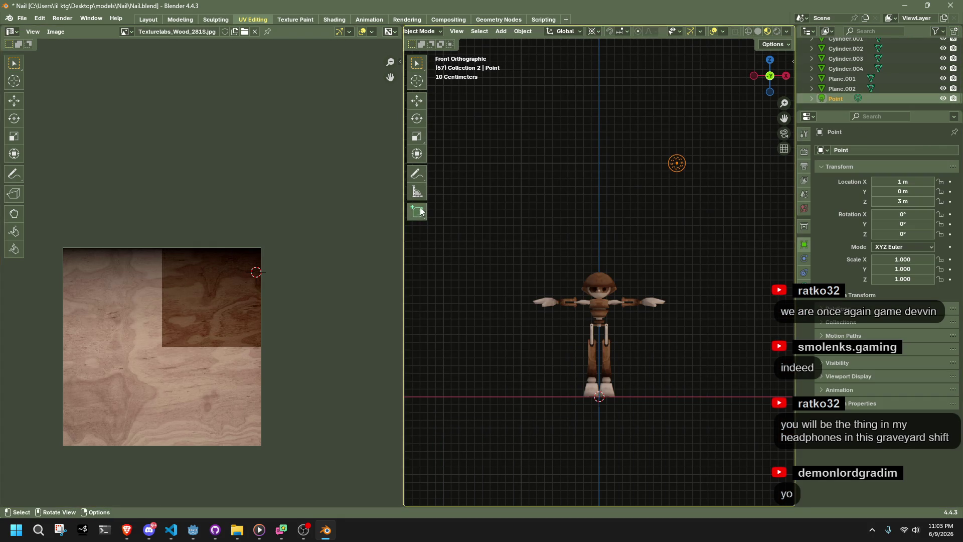
pyautogui.moveTo(404, 216)
pyautogui.mouseDown()
pyautogui.moveTo(208, 240)
pyautogui.moveTo(149, 263)
pyautogui.mouseUp()
pyautogui.click(420, 361)
pyautogui.moveTo(420, 361)
pyautogui.mouseDown(button='middle')
pyautogui.moveTo(501, 380)
pyautogui.moveTo(666, 339)
pyautogui.moveTo(167, 346)
pyautogui.moveTo(655, 354)
pyautogui.moveTo(705, 347)
pyautogui.moveTo(503, 335)
pyautogui.moveTo(547, 278)
pyautogui.moveTo(741, 305)
pyautogui.moveTo(266, 311)
pyautogui.moveTo(301, 296)
pyautogui.mouseUp(button='middle')
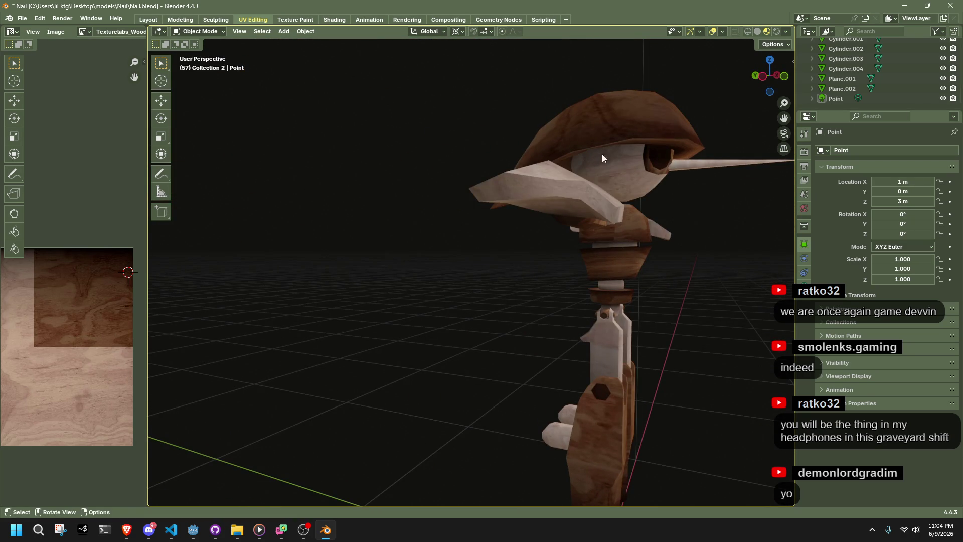
pyautogui.moveTo(762, 89)
pyautogui.mouseDown()
pyautogui.moveTo(695, 217)
pyautogui.moveTo(662, 229)
pyautogui.mouseUp()
pyautogui.scroll(2, 670, 242)
pyautogui.scroll(4, 682, 254)
pyautogui.scroll(-5, 682, 254)
pyautogui.moveTo(568, 294)
pyautogui.mouseDown(button='middle')
pyautogui.moveTo(419, 285)
pyautogui.moveTo(507, 290)
pyautogui.moveTo(601, 266)
pyautogui.moveTo(648, 328)
pyautogui.mouseUp(button='middle')
pyautogui.scroll(-5, 626, 390)
pyautogui.moveTo(626, 390)
pyautogui.mouseDown(button='middle')
pyautogui.moveTo(402, 358)
pyautogui.moveTo(270, 375)
pyautogui.moveTo(255, 351)
pyautogui.mouseUp(button='middle')
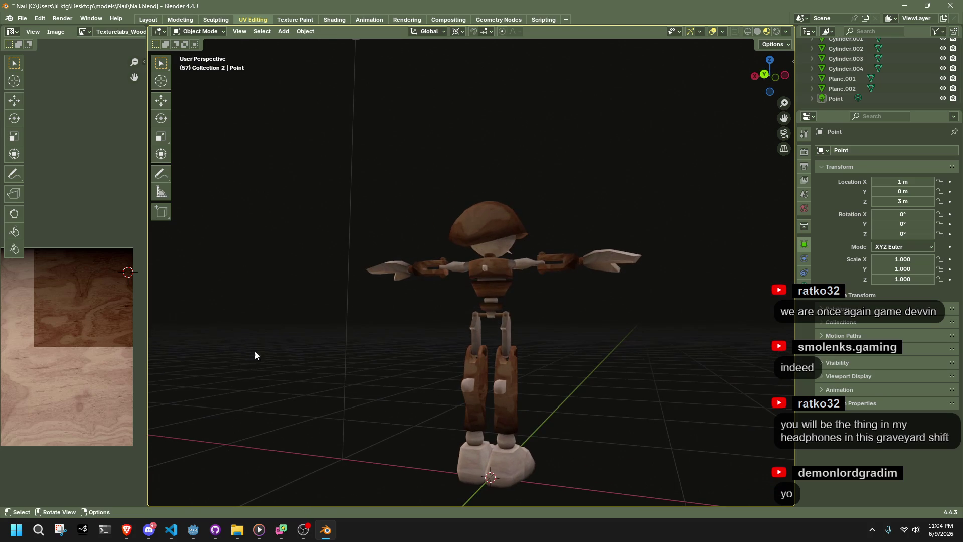
# Step: Enable viewport scene statistics and switch between the Layout and Modeling workspaces
pyautogui.click(723, 32)
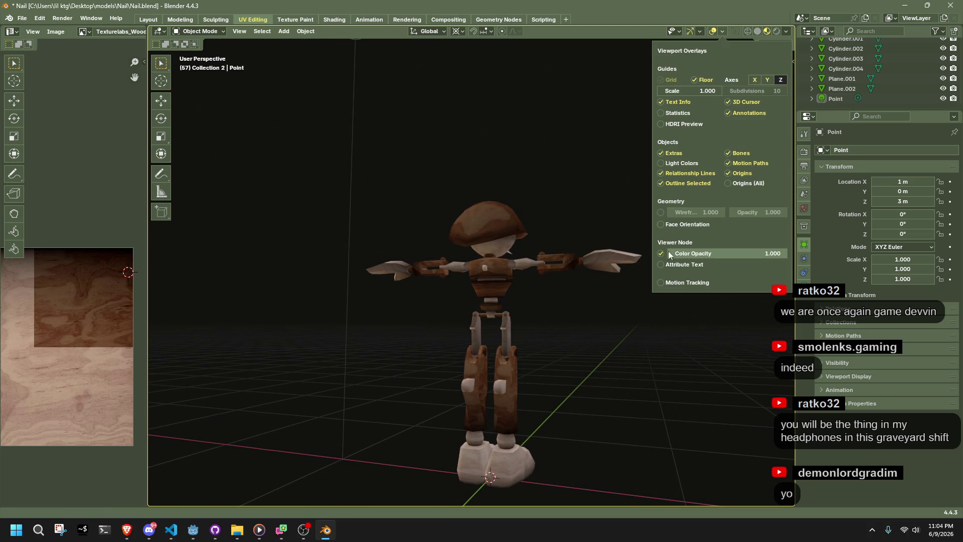
pyautogui.click(671, 114)
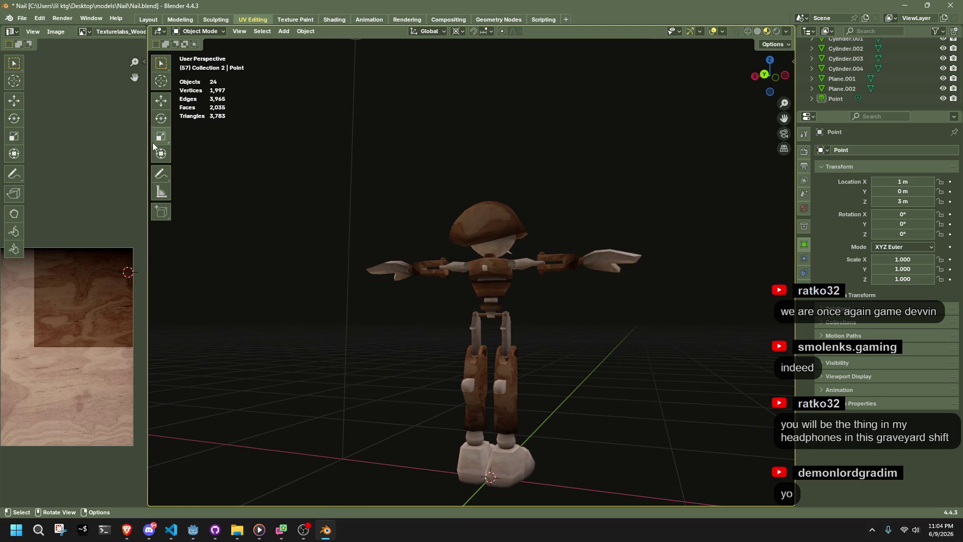
pyautogui.moveTo(150, 144); pyautogui.dragTo(254, 160)
pyautogui.click(148, 19)
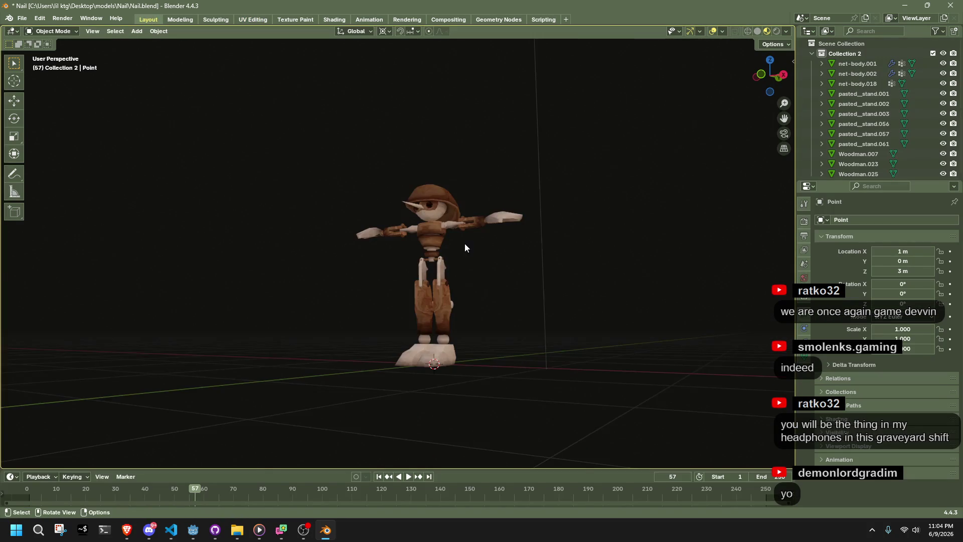
pyautogui.scroll(2, 465, 243)
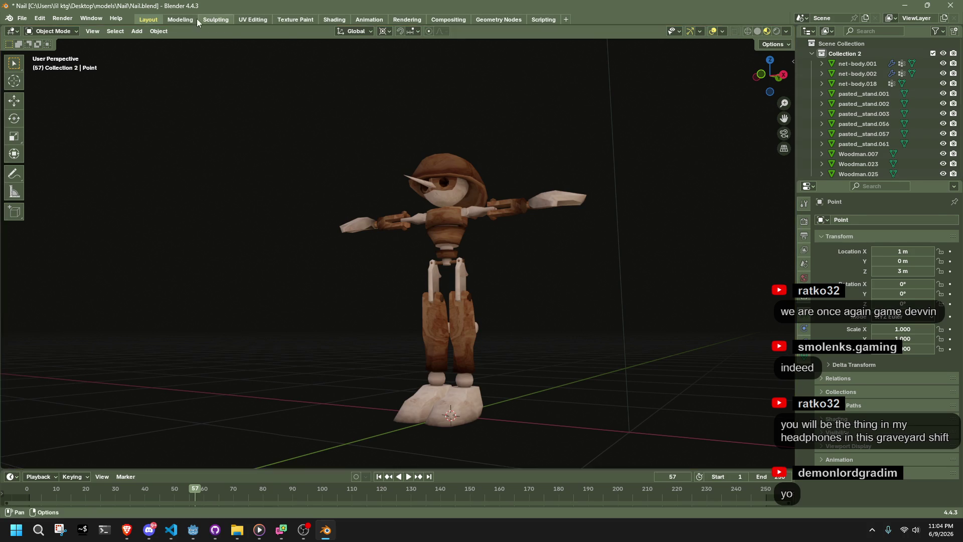
pyautogui.click(180, 19)
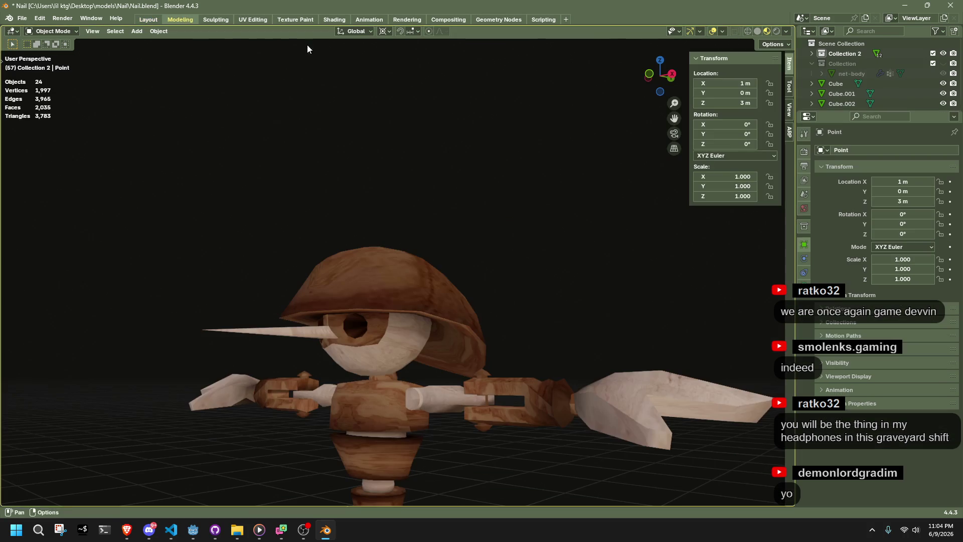
pyautogui.click(698, 33)
pyautogui.moveTo(680, 31)
pyautogui.moveTo(728, 30)
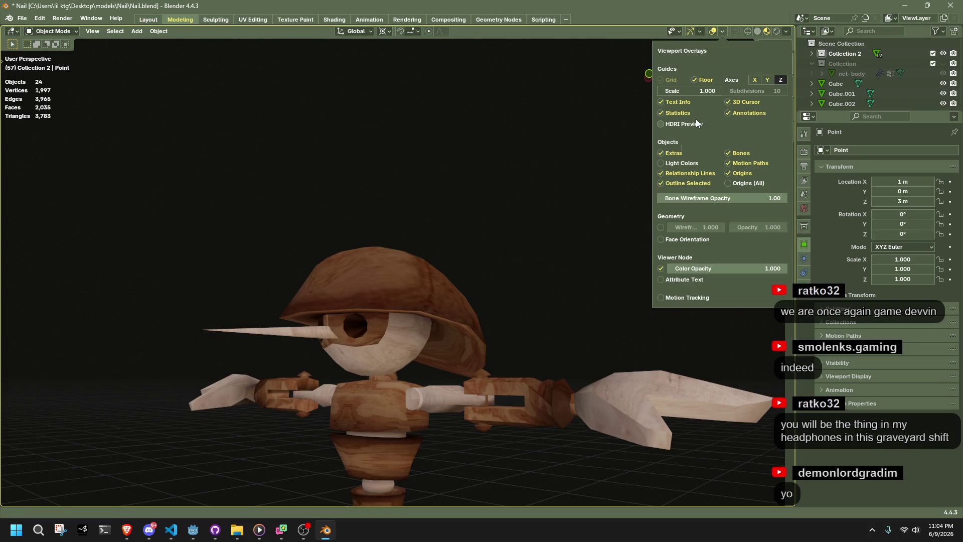
pyautogui.scroll(-3, 525, 232)
pyautogui.moveTo(342, 187)
pyautogui.mouseDown(button='middle')
pyautogui.moveTo(270, 179)
pyautogui.moveTo(332, 231)
pyautogui.moveTo(399, 204)
pyautogui.mouseUp(button='middle')
# Step: Save Nail.blend and quit Blender
pyautogui.hotkey('ctrl', 's')
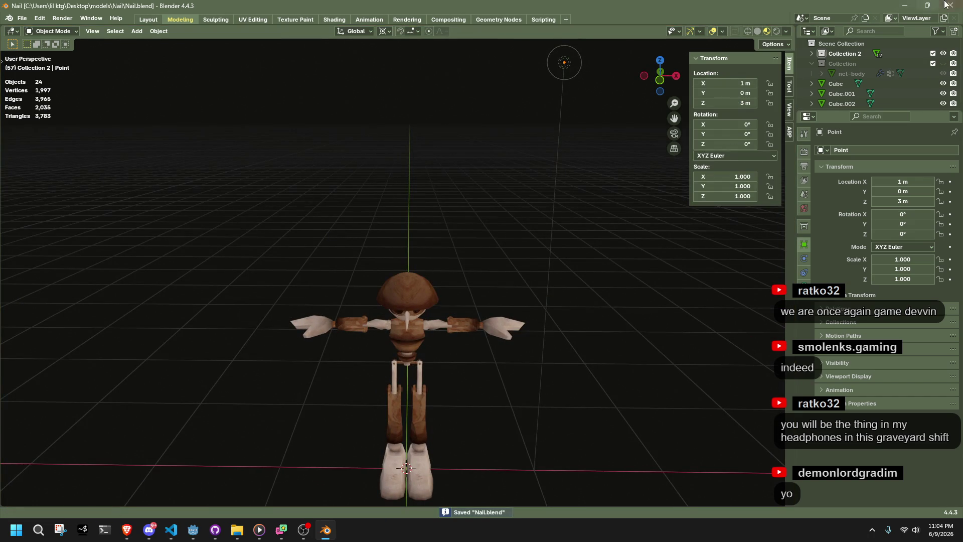
pyautogui.click(951, 5)
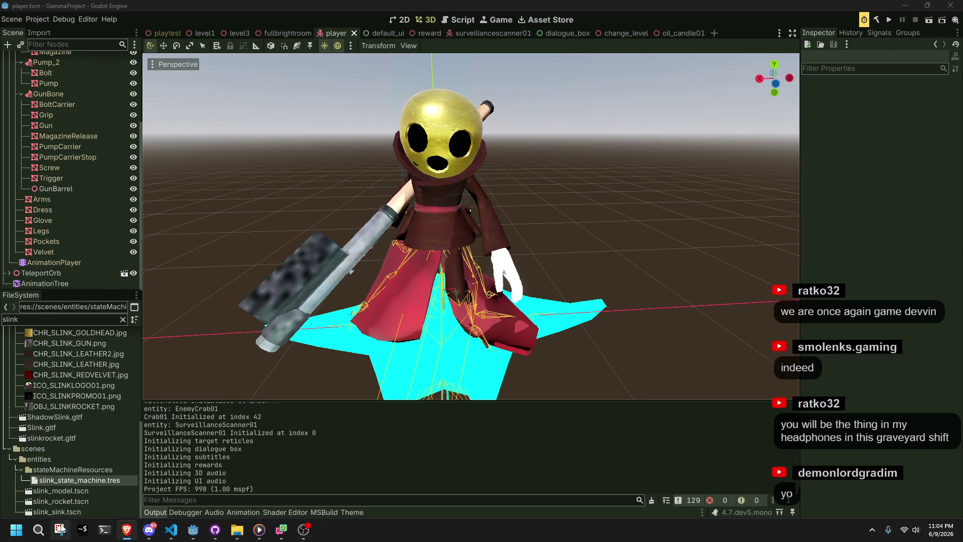
pyautogui.click(38, 530)
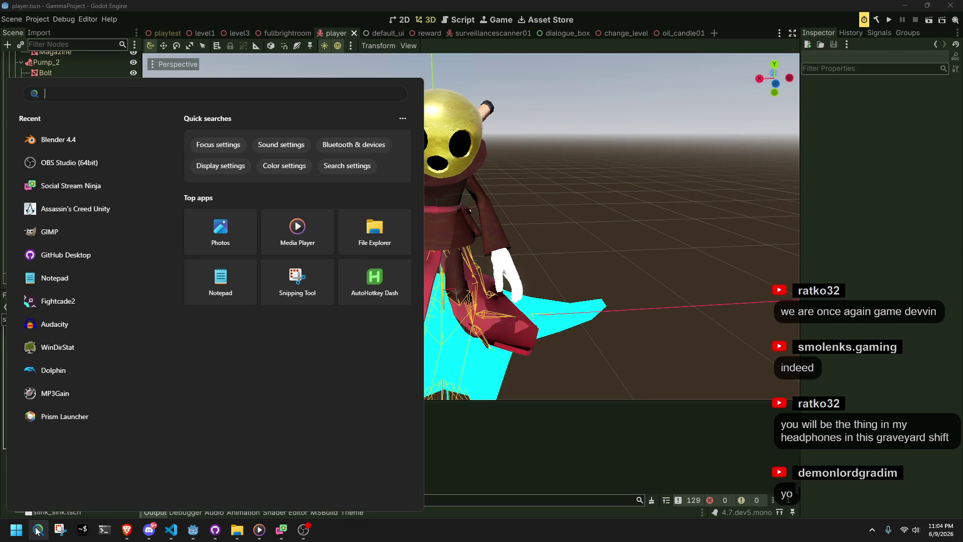
# Step: Search 'blender' in the Start menu and launch Blender 5
pyautogui.write('blender')
pyautogui.click(71, 217)
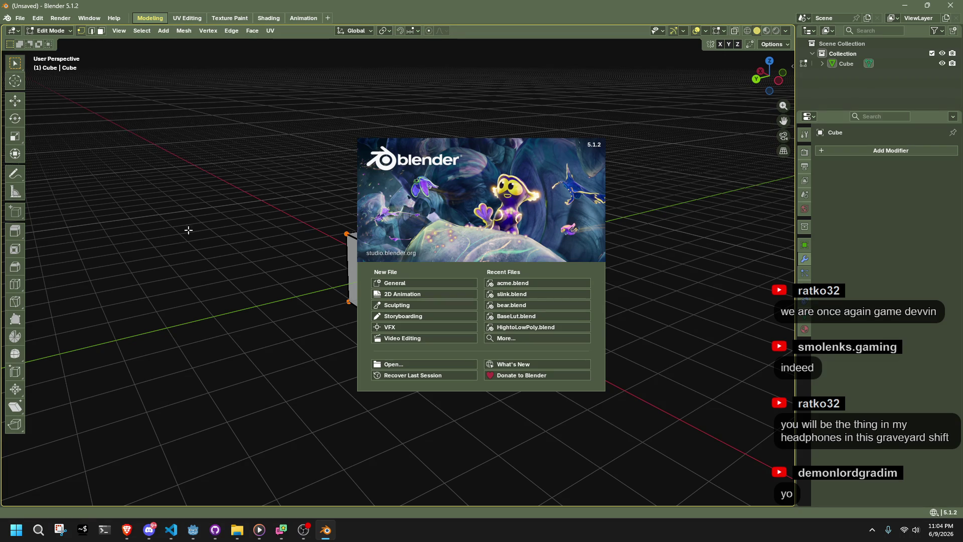
# Step: Dismiss the splash screen and return the default cube to Object Mode
pyautogui.click(216, 235)
pyautogui.moveTo(161, 155)
pyautogui.mouseDown(button='middle')
pyautogui.moveTo(253, 189)
pyautogui.moveTo(340, 181)
pyautogui.mouseUp(button='middle')
pyautogui.press('Tab')
pyautogui.moveTo(166, 101); pyautogui.dragTo(240, 195)
# Step: Open the recent Nail.blend, discarding the untitled startup scene
pyautogui.click(38, 17)
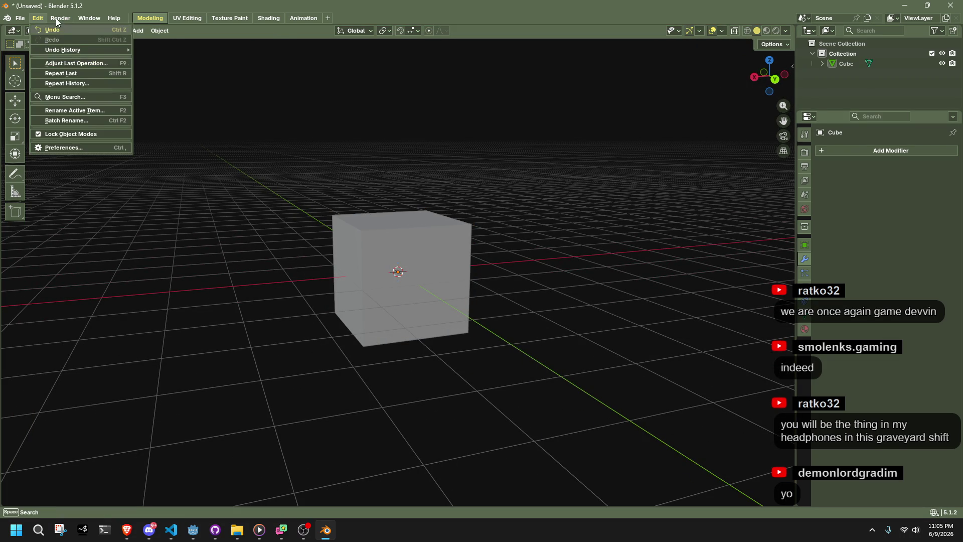
pyautogui.moveTo(18, 20)
pyautogui.moveTo(44, 48)
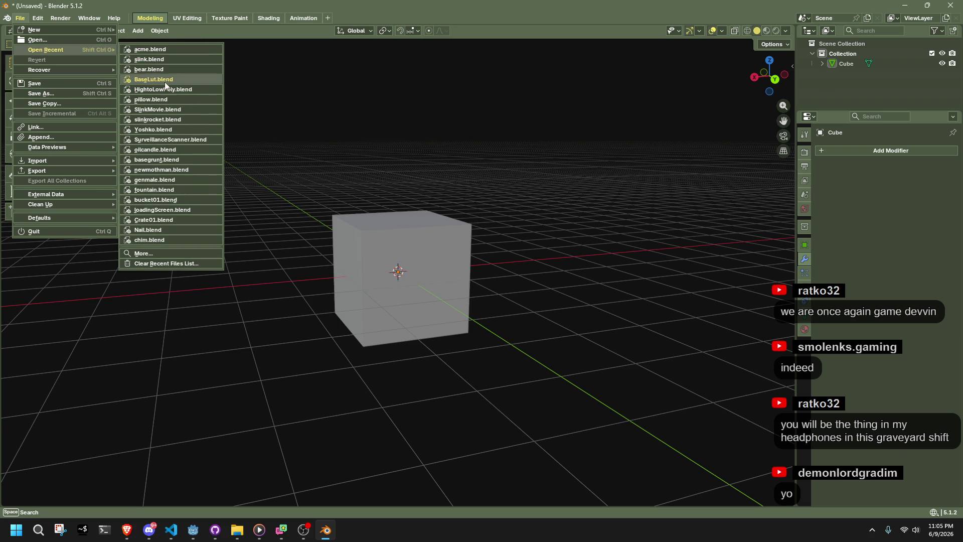
pyautogui.click(169, 230)
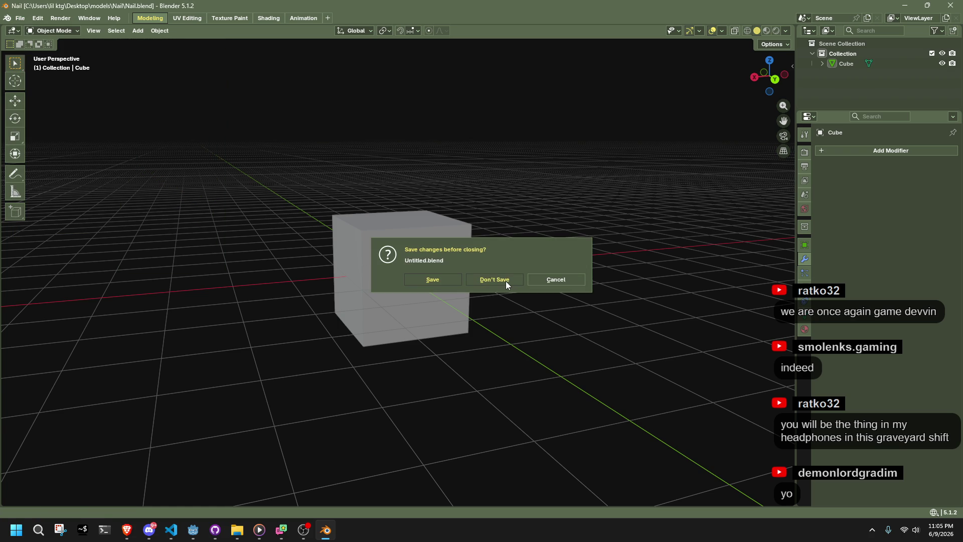
pyautogui.click(506, 281)
# Step: Toggle the collection's viewport visibility on and off in the Outliner
pyautogui.scroll(3, 505, 281)
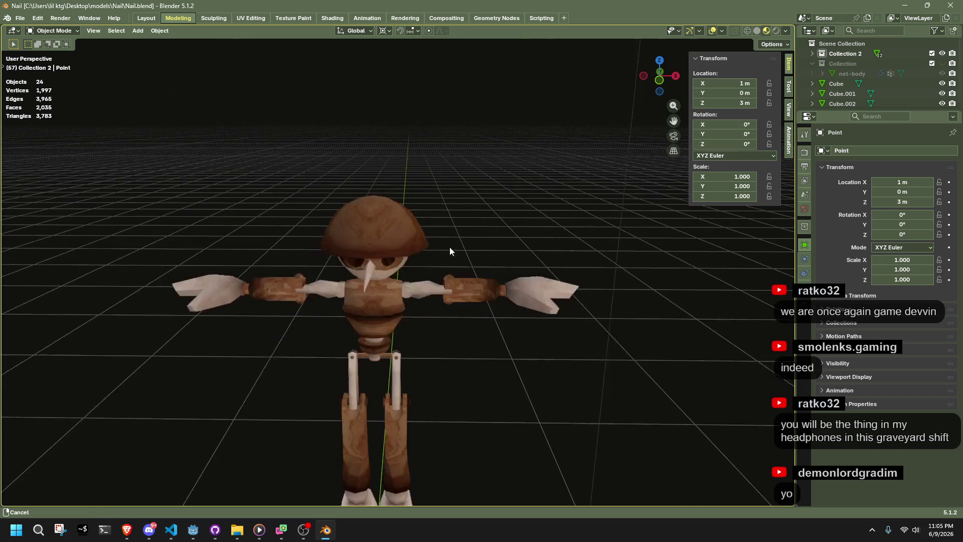
pyautogui.click(943, 64)
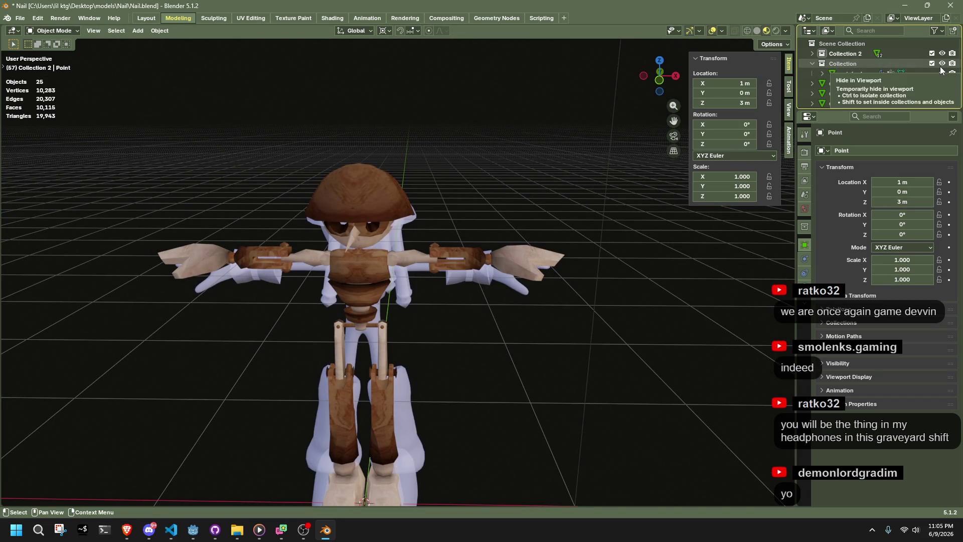
pyautogui.click(943, 64)
pyautogui.moveTo(442, 346)
pyautogui.mouseDown(button='middle')
pyautogui.moveTo(263, 312)
pyautogui.moveTo(76, 311)
pyautogui.moveTo(623, 306)
pyautogui.moveTo(612, 397)
pyautogui.moveTo(605, 243)
pyautogui.moveTo(653, 381)
pyautogui.moveTo(688, 386)
pyautogui.moveTo(599, 359)
pyautogui.moveTo(441, 225)
pyautogui.moveTo(592, 303)
pyautogui.moveTo(411, 362)
pyautogui.moveTo(284, 348)
pyautogui.moveTo(192, 357)
pyautogui.moveTo(268, 306)
pyautogui.mouseUp(button='middle')
# Step: Zoom in on the torso and select the pin through the arm box
pyautogui.click(440, 226)
pyautogui.press('Tab')
pyautogui.press('Tab')
pyautogui.scroll(3, 269, 306)
pyautogui.moveTo(485, 213)
pyautogui.mouseDown(button='middle')
pyautogui.moveTo(425, 317)
pyautogui.moveTo(480, 222)
pyautogui.mouseUp(button='middle')
pyautogui.scroll(5, 425, 318)
pyautogui.click(477, 210)
pyautogui.click(484, 227)
pyautogui.press('Tab')
# Step: In front orthographic view, box-select the pin's top and bottom cap vertices
pyautogui.press('KP_Decimal')
pyautogui.press('1')
pyautogui.hotkey('alt', 'a')
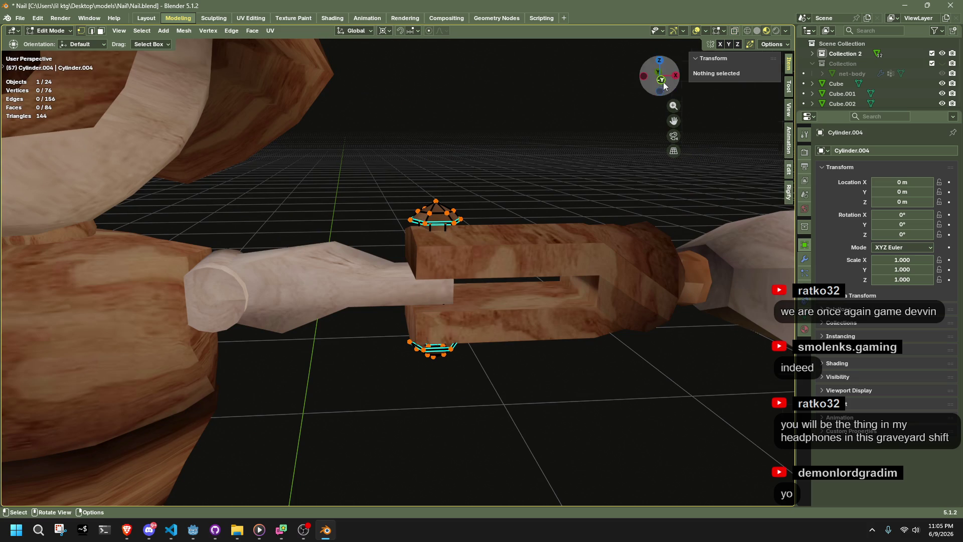
pyautogui.click(662, 82)
pyautogui.scroll(3, 406, 156)
pyautogui.moveTo(448, 139); pyautogui.dragTo(533, 148)
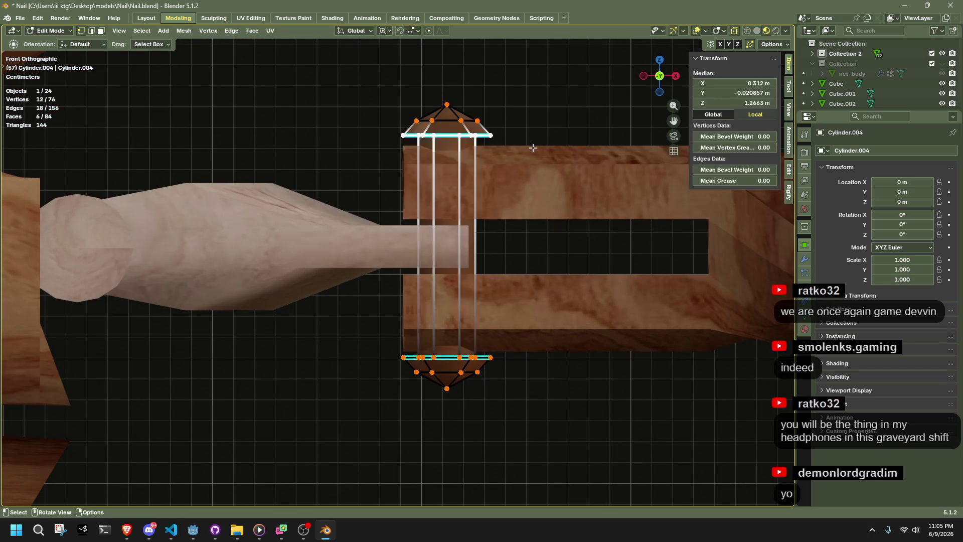
pyautogui.moveTo(494, 364)
pyautogui.mouseDown()
pyautogui.moveTo(427, 276)
pyautogui.moveTo(377, 132)
pyautogui.mouseUp()
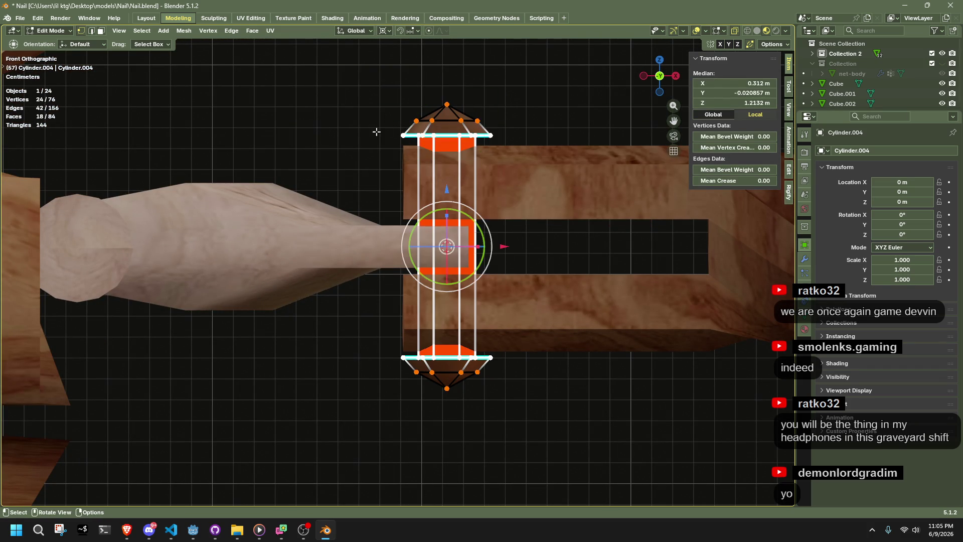
pyautogui.moveTo(363, 82); pyautogui.dragTo(520, 125)
pyautogui.click(359, 74)
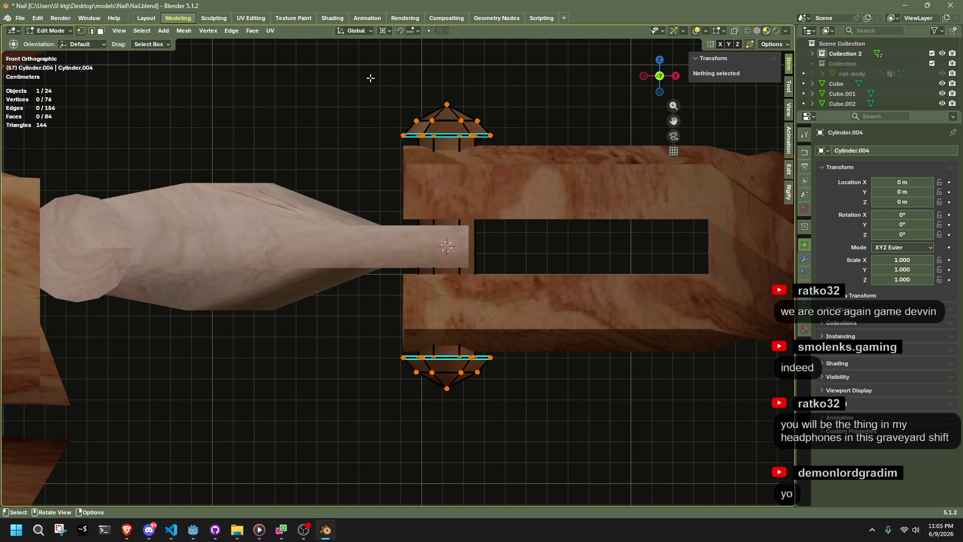
pyautogui.moveTo(467, 92); pyautogui.dragTo(542, 129)
pyautogui.moveTo(511, 431)
pyautogui.keyDown('shift'); pyautogui.mouseDown()
pyautogui.moveTo(391, 369)
pyautogui.moveTo(393, 360)
pyautogui.mouseUp(); pyautogui.keyUp('shift')
# Step: Scale the pin's caps and tip vertices slightly along Z
pyautogui.press('s')
pyautogui.press('z')
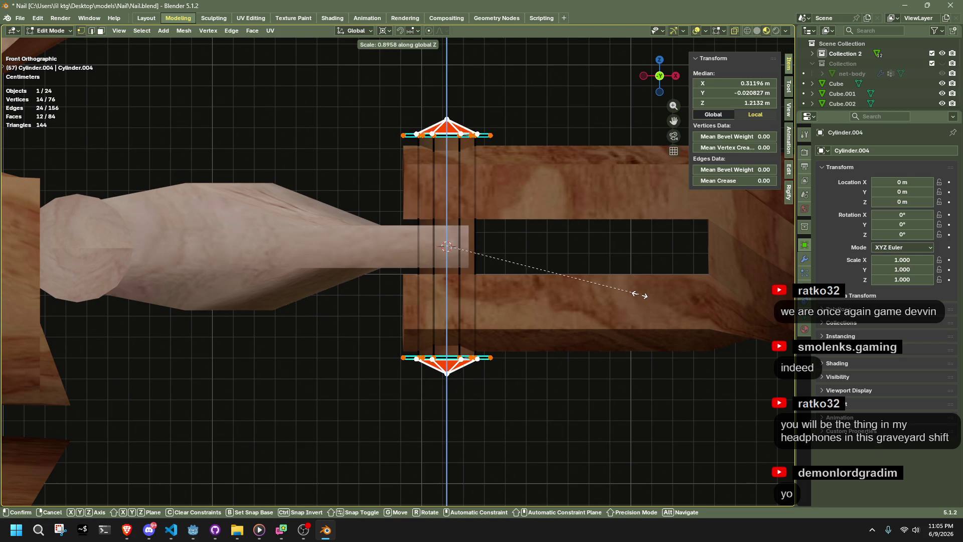
pyautogui.click(647, 293)
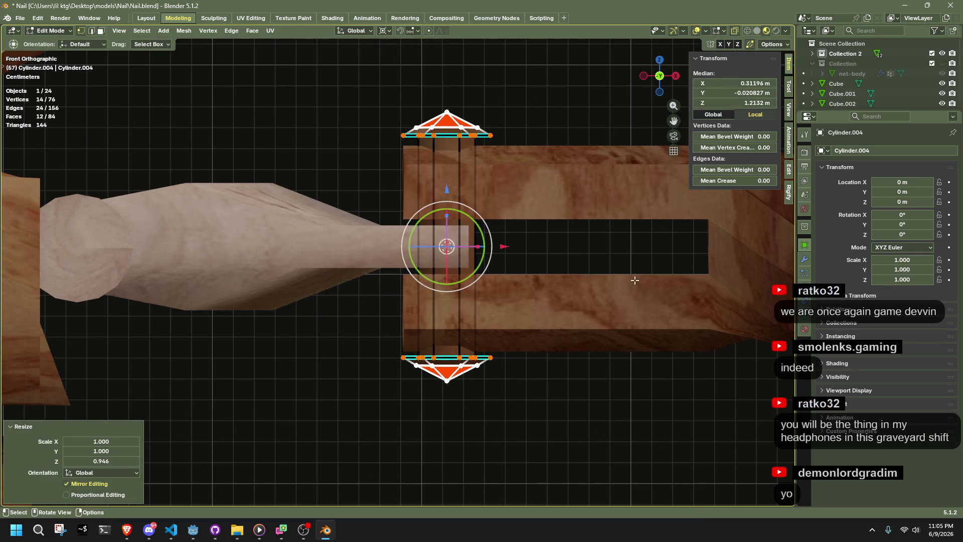
pyautogui.moveTo(312, 159)
pyautogui.mouseDown()
pyautogui.moveTo(589, 369)
pyautogui.moveTo(363, 125)
pyautogui.mouseUp()
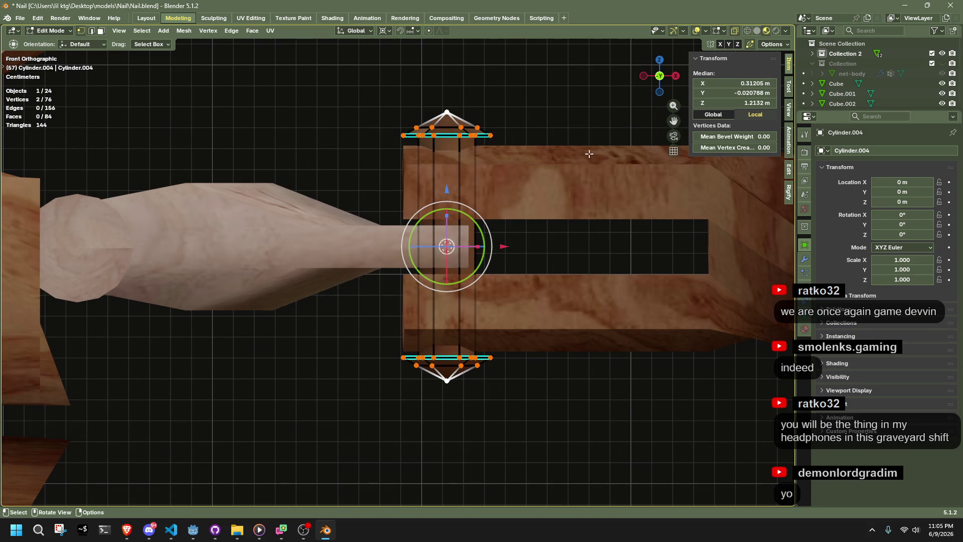
pyautogui.press('s')
pyautogui.press('z')
pyautogui.click(602, 161)
pyautogui.press('Tab')
# Step: Apply All Transforms to every object of the character
pyautogui.moveTo(586, 144)
pyautogui.mouseDown(button='middle')
pyautogui.moveTo(513, 221)
pyautogui.moveTo(468, 288)
pyautogui.moveTo(459, 332)
pyautogui.mouseUp(button='middle')
pyautogui.press('a')
pyautogui.hotkey('ctrl', 'a')
pyautogui.click(519, 251)
pyautogui.hotkey('alt', 'a')
pyautogui.moveTo(558, 281)
pyautogui.mouseDown(button='middle')
pyautogui.moveTo(486, 309)
pyautogui.moveTo(491, 240)
pyautogui.moveTo(481, 300)
pyautogui.mouseUp(button='middle')
pyautogui.press('a')
pyautogui.hotkey('ctrl', 'a')
pyautogui.click(479, 302)
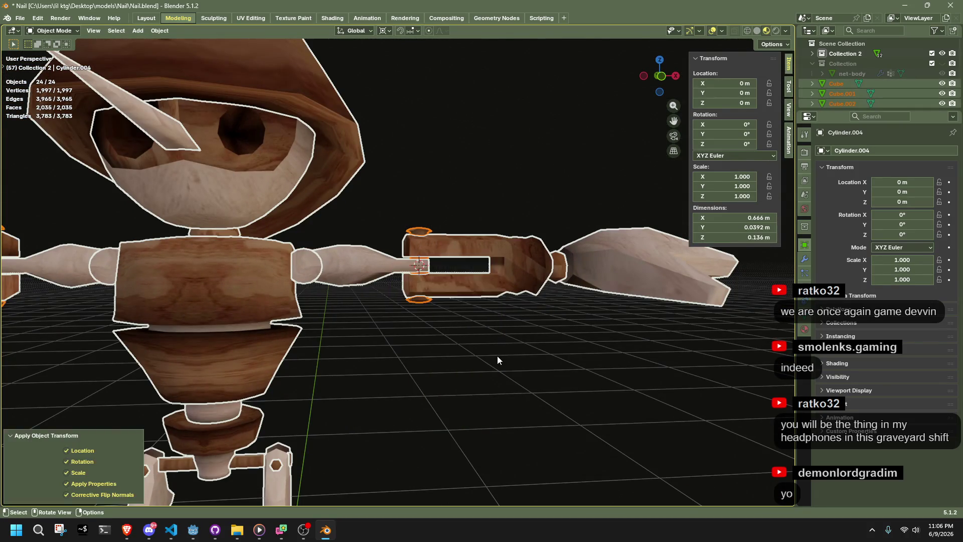
pyautogui.hotkey('alt', 'a')
pyautogui.scroll(-5, 498, 356)
pyautogui.moveTo(488, 354)
pyautogui.mouseDown(button='middle')
pyautogui.moveTo(381, 375)
pyautogui.moveTo(254, 376)
pyautogui.moveTo(254, 348)
pyautogui.moveTo(323, 316)
pyautogui.moveTo(416, 311)
pyautogui.moveTo(421, 266)
pyautogui.moveTo(441, 240)
pyautogui.mouseUp(button='middle')
# Step: Try rotating the arm pieces around Z, then undo the rotation
pyautogui.click(441, 240)
pyautogui.moveTo(553, 303); pyautogui.dragTo(555, 418, button='middle')
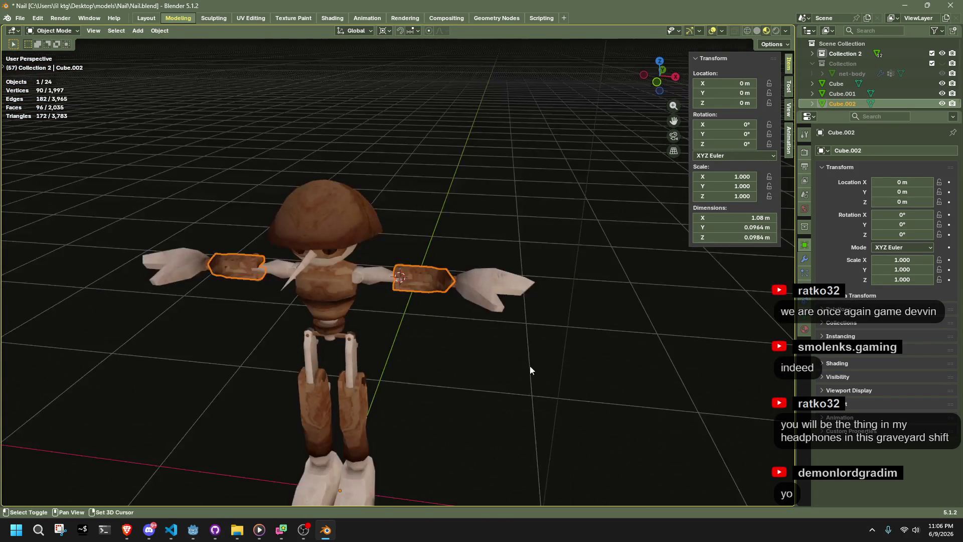
pyautogui.press('r')
pyautogui.press('z')
pyautogui.click(383, 458)
pyautogui.moveTo(383, 458)
pyautogui.mouseDown(button='middle')
pyautogui.moveTo(447, 383)
pyautogui.moveTo(276, 345)
pyautogui.moveTo(240, 349)
pyautogui.mouseUp(button='middle')
pyautogui.hotkey('ctrl', 'z')
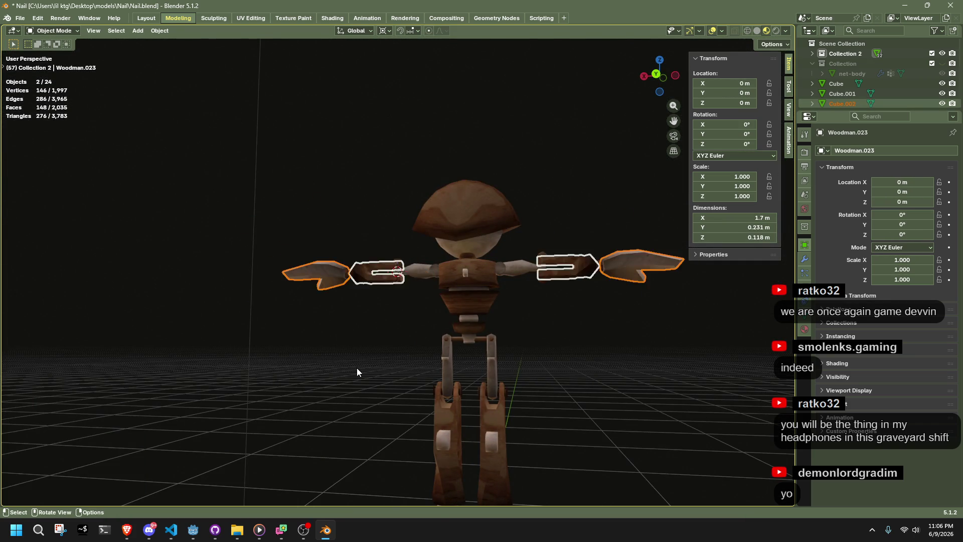
pyautogui.hotkey('ctrl', 'z')
pyautogui.scroll(3, 356, 368)
pyautogui.moveTo(361, 372)
pyautogui.mouseDown(button='middle')
pyautogui.moveTo(428, 386)
pyautogui.moveTo(639, 383)
pyautogui.moveTo(716, 368)
pyautogui.moveTo(475, 306)
pyautogui.mouseUp(button='middle')
pyautogui.scroll(5, 715, 373)
# Step: In front view, box-select the torso's lower vertices and delete them
pyautogui.click(475, 306)
pyautogui.scroll(-4, 475, 306)
pyautogui.moveTo(588, 345); pyautogui.dragTo(561, 351, button='middle')
pyautogui.press('Tab')
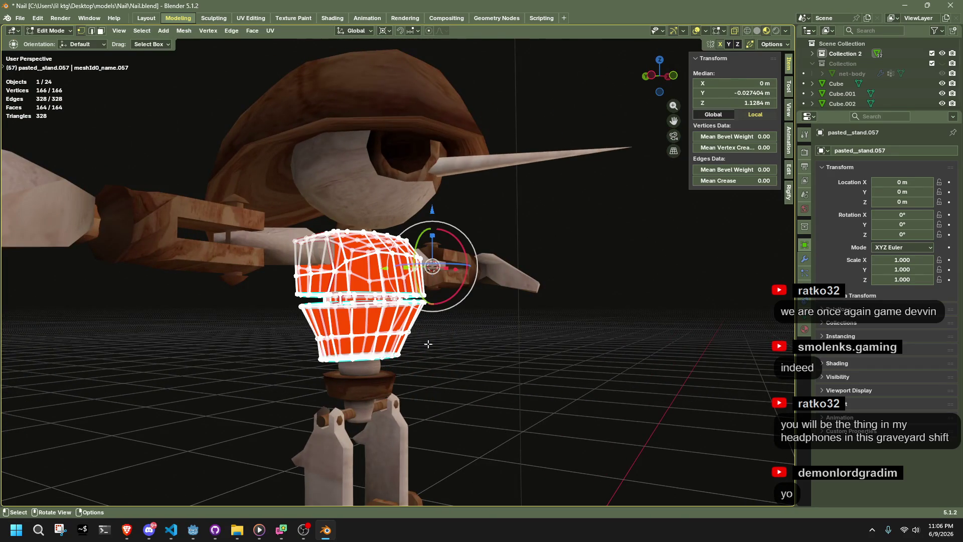
pyautogui.click(675, 76)
pyautogui.scroll(4, 493, 423)
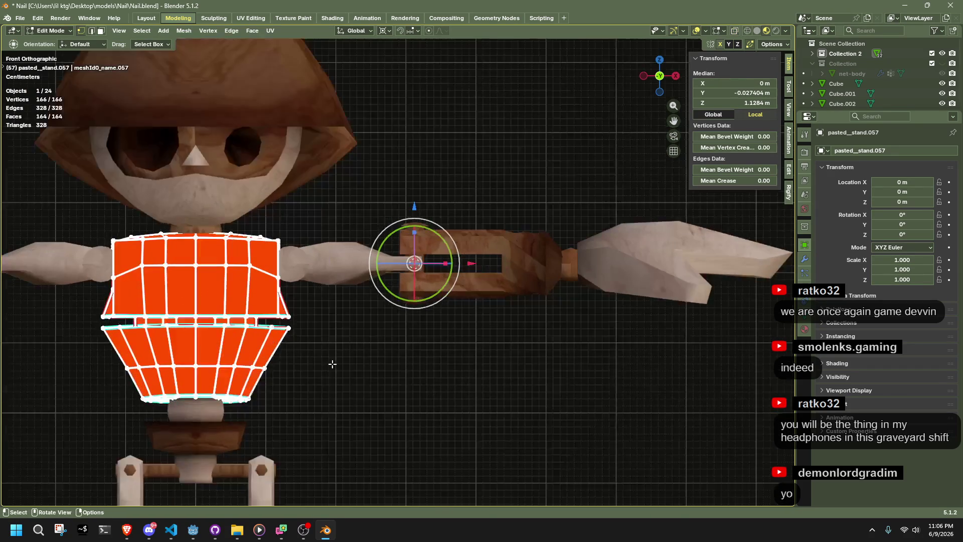
pyautogui.moveTo(493, 422)
pyautogui.mouseDown()
pyautogui.moveTo(346, 378)
pyautogui.moveTo(208, 308)
pyautogui.moveTo(240, 324)
pyautogui.moveTo(213, 321)
pyautogui.mouseUp()
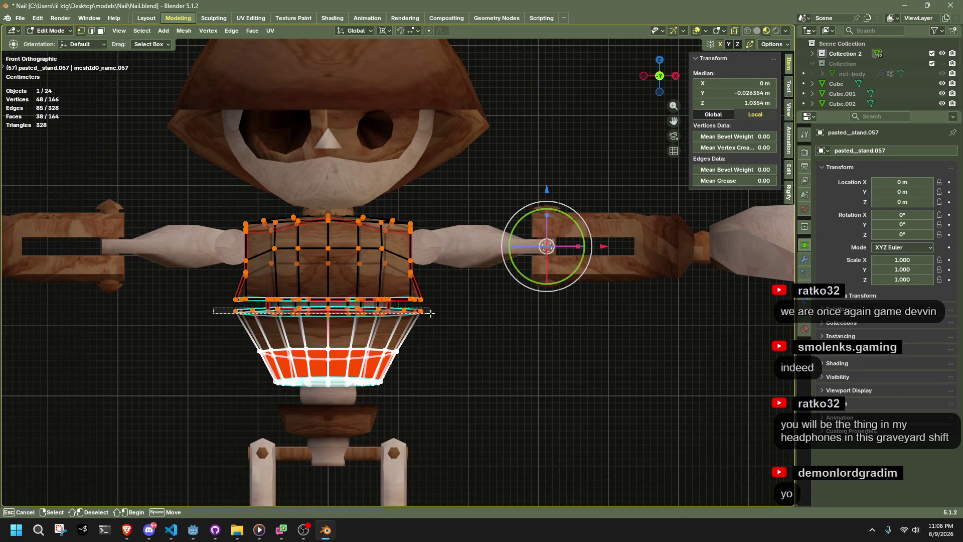
pyautogui.keyDown('ctrl'); pyautogui.moveTo(468, 321); pyautogui.dragTo(471, 325); pyautogui.keyUp('ctrl')
pyautogui.press('x')
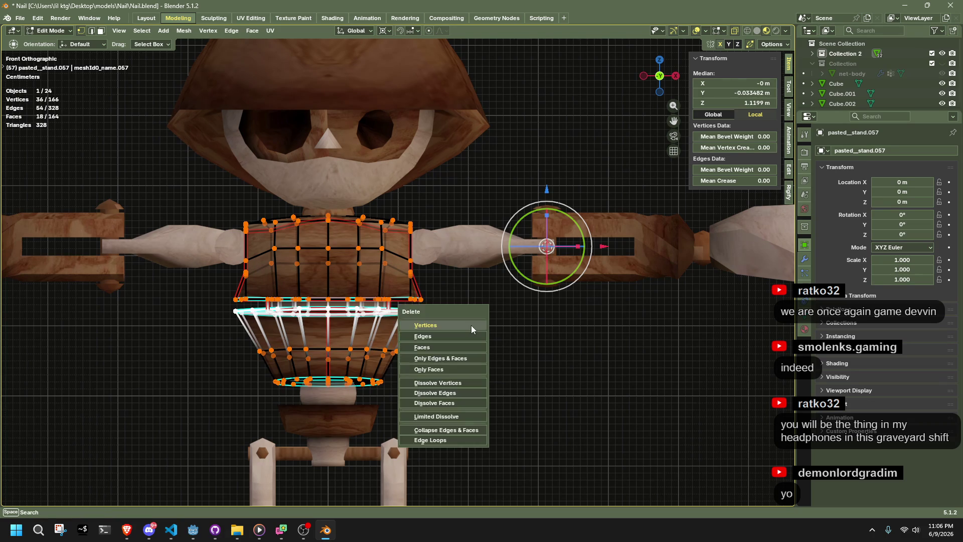
pyautogui.click(472, 326)
# Step: Inspect the cut edge loops, undo, and delete the middle band vertices again
pyautogui.moveTo(471, 326)
pyautogui.mouseDown(button='middle')
pyautogui.moveTo(408, 369)
pyautogui.moveTo(404, 358)
pyautogui.mouseUp(button='middle')
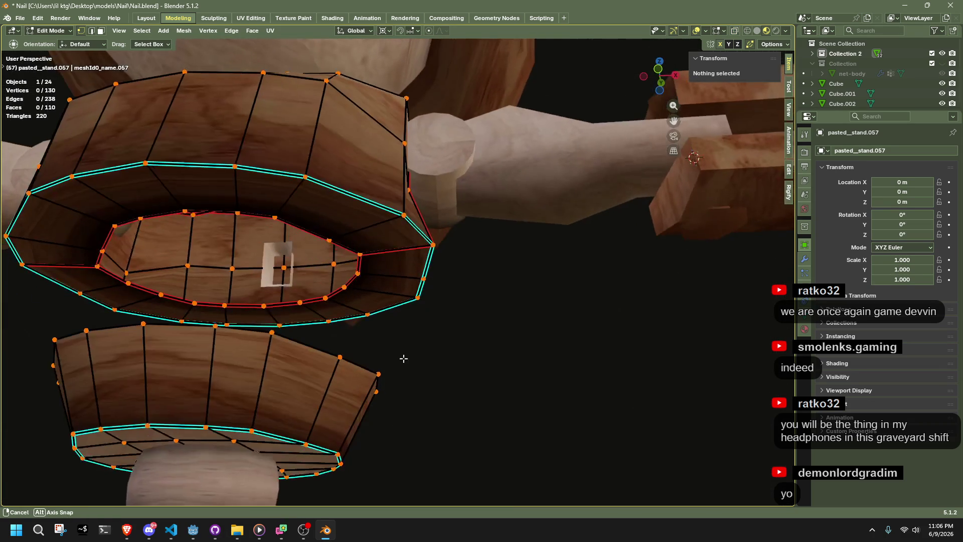
pyautogui.keyDown('alt'); pyautogui.click(286, 225); pyautogui.keyUp('alt')
pyautogui.moveTo(287, 224)
pyautogui.mouseDown(button='middle')
pyautogui.moveTo(333, 326)
pyautogui.moveTo(348, 337)
pyautogui.moveTo(375, 297)
pyautogui.mouseUp(button='middle')
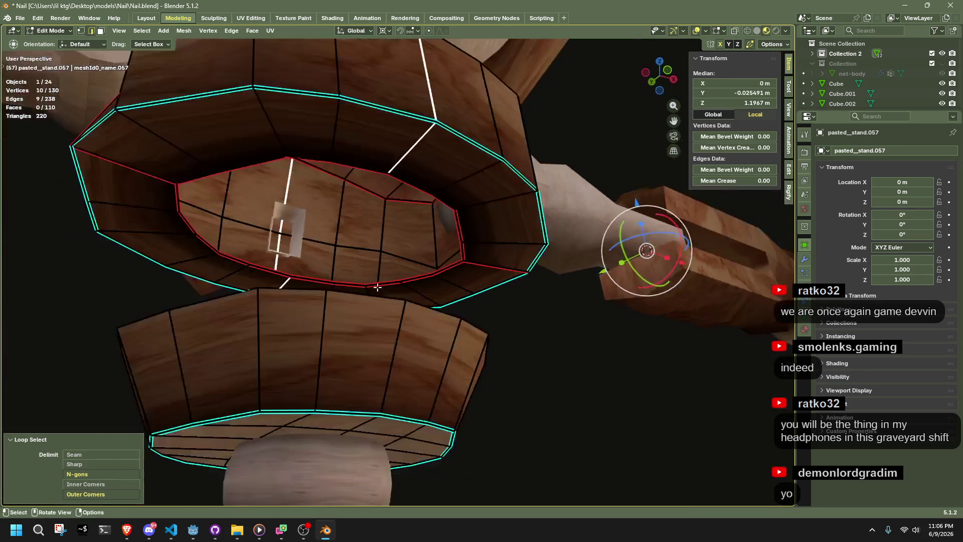
pyautogui.keyDown('alt'); pyautogui.click(461, 223); pyautogui.keyUp('alt')
pyautogui.moveTo(461, 223)
pyautogui.mouseDown(button='middle')
pyautogui.moveTo(592, 261)
pyautogui.moveTo(580, 348)
pyautogui.moveTo(624, 389)
pyautogui.moveTo(647, 393)
pyautogui.moveTo(358, 397)
pyautogui.moveTo(447, 398)
pyautogui.moveTo(409, 394)
pyautogui.mouseUp(button='middle')
pyautogui.hotkey('ctrl', 'z')
pyautogui.hotkey('ctrl', 'z')
pyautogui.hotkey('ctrl', 'z')
pyautogui.press('x')
pyautogui.click(448, 400)
pyautogui.click(664, 75)
# Step: Select the lower ring's top vertices and round them with LoopTools Circle
pyautogui.scroll(4, 452, 355)
pyautogui.keyDown('shift'); pyautogui.moveTo(451, 356); pyautogui.dragTo(384, 327, button='middle'); pyautogui.keyUp('shift')
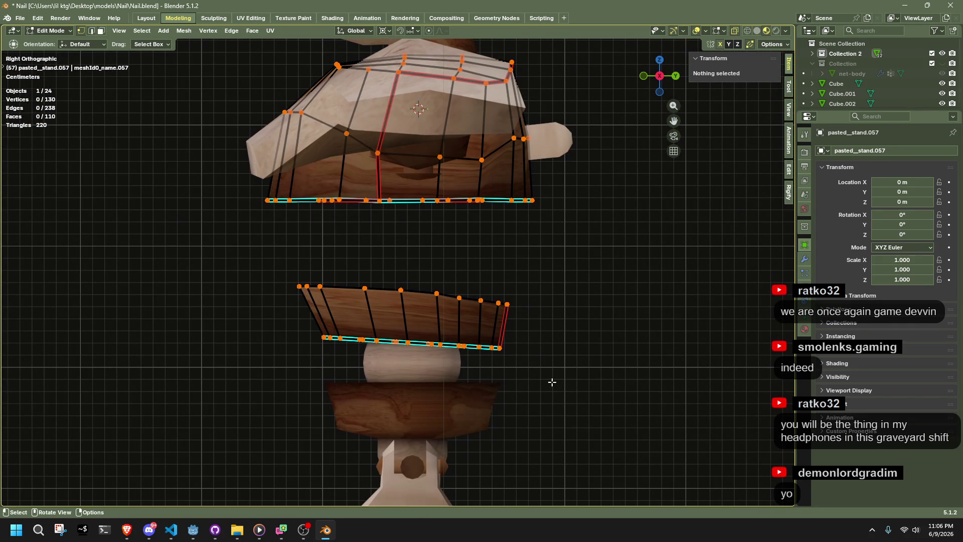
pyautogui.moveTo(268, 268); pyautogui.dragTo(598, 316)
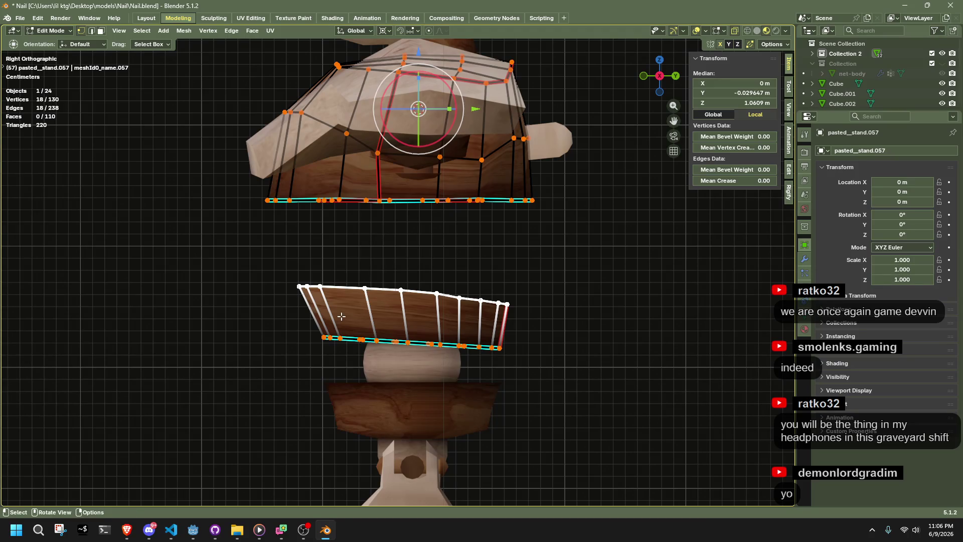
pyautogui.moveTo(341, 316)
pyautogui.mouseDown(button='middle')
pyautogui.moveTo(558, 345)
pyautogui.moveTo(559, 246)
pyautogui.mouseUp(button='middle')
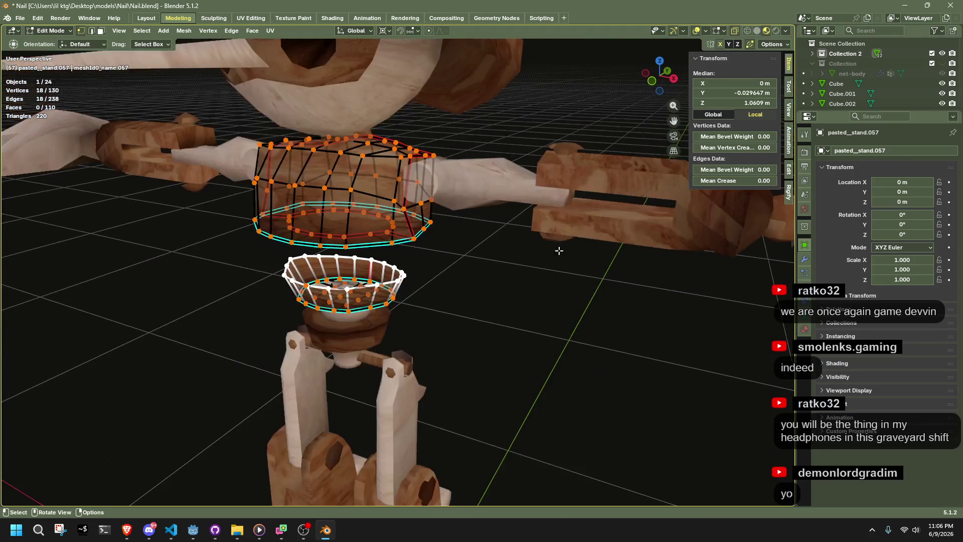
pyautogui.scroll(-5, 552, 271)
pyautogui.scroll(6, 443, 308)
pyautogui.scroll(5, 444, 310)
pyautogui.rightClick(345, 265)
pyautogui.moveTo(306, 209)
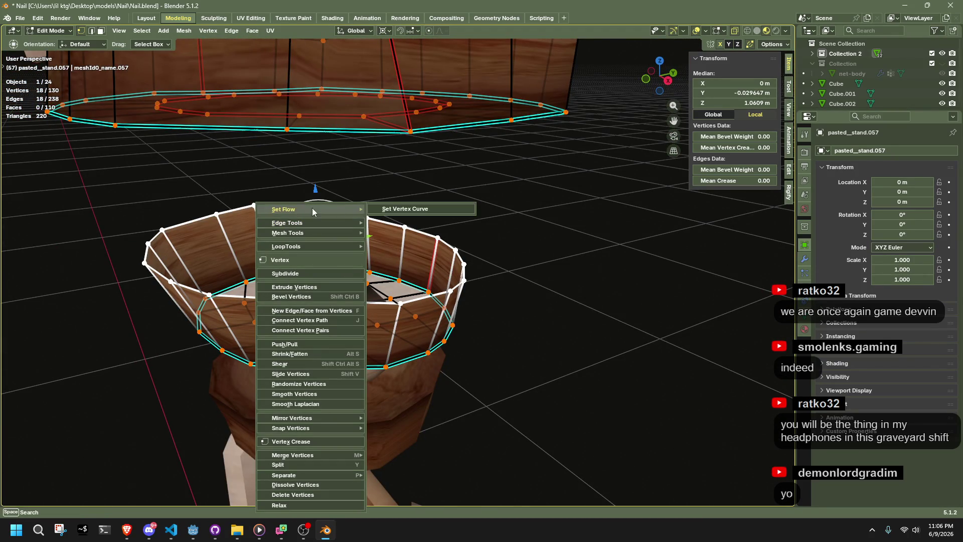
pyautogui.moveTo(323, 232)
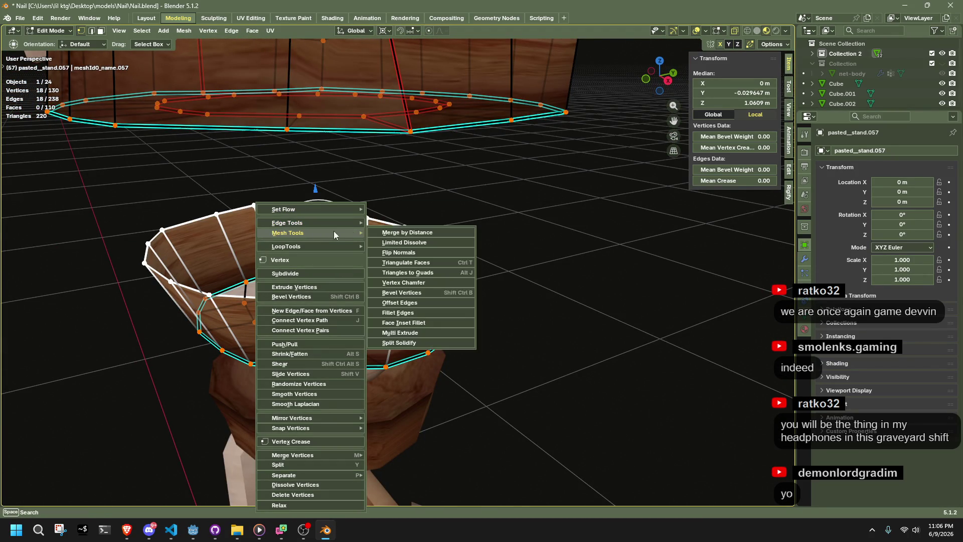
pyautogui.click(404, 254)
# Step: With X-ray on, reselect the whole top rim and apply LoopTools Circle again
pyautogui.moveTo(404, 254)
pyautogui.mouseDown(button='middle')
pyautogui.moveTo(450, 290)
pyautogui.moveTo(536, 267)
pyautogui.moveTo(421, 288)
pyautogui.moveTo(445, 306)
pyautogui.mouseUp(button='middle')
pyautogui.hotkey('alt', 'z')
pyautogui.moveTo(457, 319); pyautogui.dragTo(33, 270)
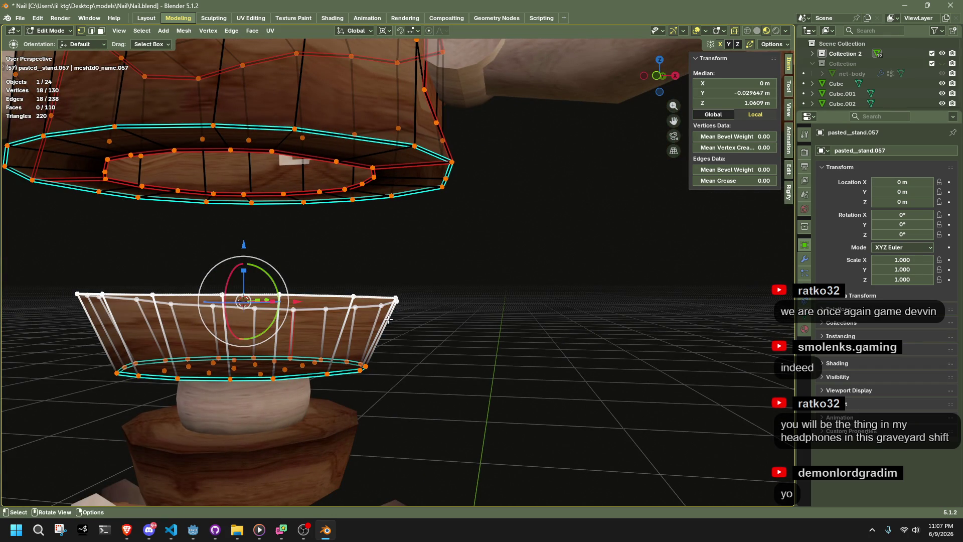
pyautogui.rightClick(441, 306)
pyautogui.rightClick(243, 301)
pyautogui.moveTo(227, 232)
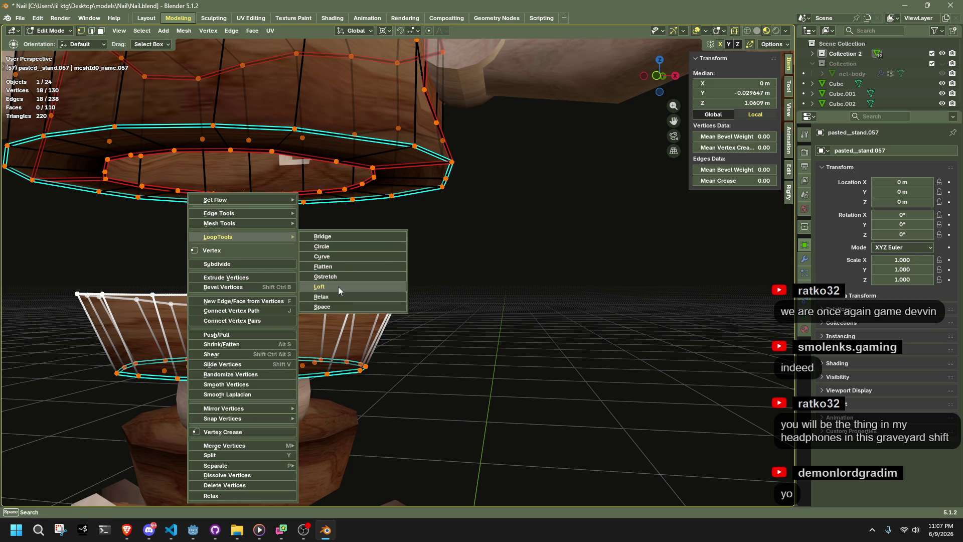
pyautogui.click(340, 247)
pyautogui.moveTo(406, 319)
pyautogui.mouseDown(button='middle')
pyautogui.moveTo(477, 329)
pyautogui.moveTo(542, 323)
pyautogui.moveTo(576, 347)
pyautogui.moveTo(662, 371)
pyautogui.moveTo(630, 339)
pyautogui.moveTo(575, 345)
pyautogui.moveTo(342, 304)
pyautogui.moveTo(305, 310)
pyautogui.moveTo(406, 288)
pyautogui.mouseUp(button='middle')
# Step: Back in Object Mode, select the lower ring piece and check its mesh in Edit Mode
pyautogui.press('Tab')
pyautogui.click(630, 335)
pyautogui.scroll(2, 395, 323)
pyautogui.click(395, 323)
pyautogui.scroll(2, 443, 342)
pyautogui.press('Tab')
pyautogui.moveTo(443, 346)
pyautogui.mouseDown(button='middle')
pyautogui.moveTo(559, 383)
pyautogui.moveTo(634, 379)
pyautogui.moveTo(441, 364)
pyautogui.moveTo(498, 381)
pyautogui.mouseUp(button='middle')
pyautogui.press('Tab')
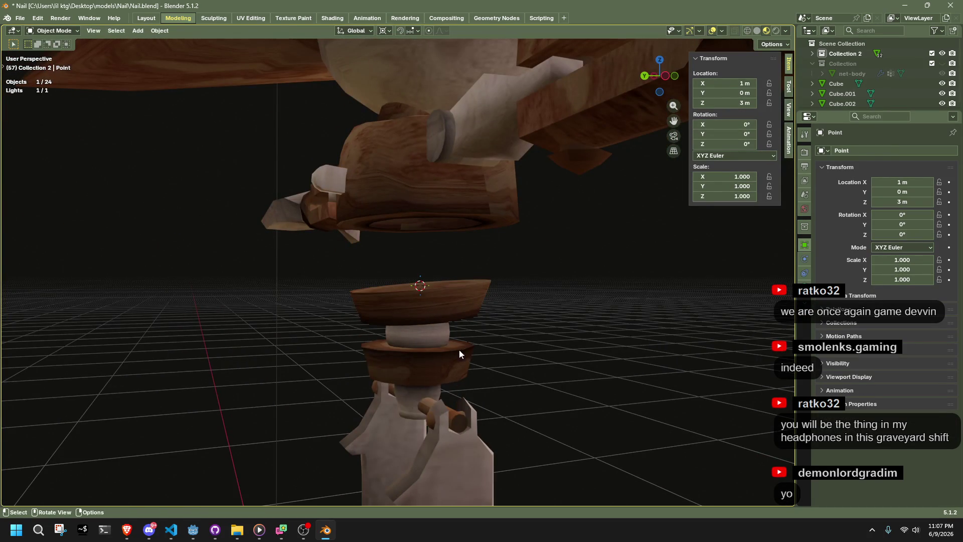
# Step: Round the small ring piece into a full sphere using To Sphere at factor 1.000
pyautogui.click(434, 337)
pyautogui.press('Tab')
pyautogui.hotkey('shift', 's')
pyautogui.hotkey('shift', 'alt', 's')
pyautogui.click(787, 384)
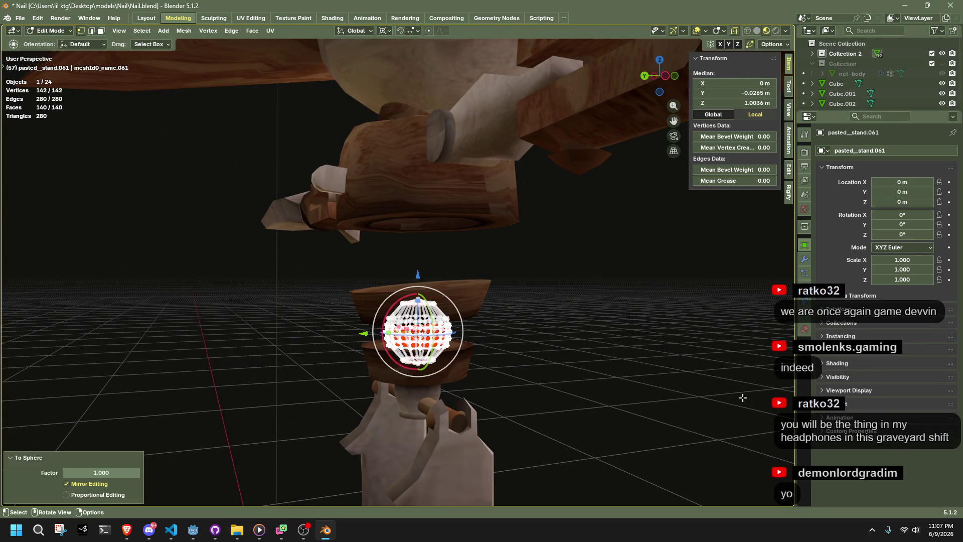
pyautogui.rightClick(592, 399)
pyautogui.moveTo(586, 229)
pyautogui.moveTo(561, 249)
pyautogui.press('Escape')
pyautogui.press('Escape')
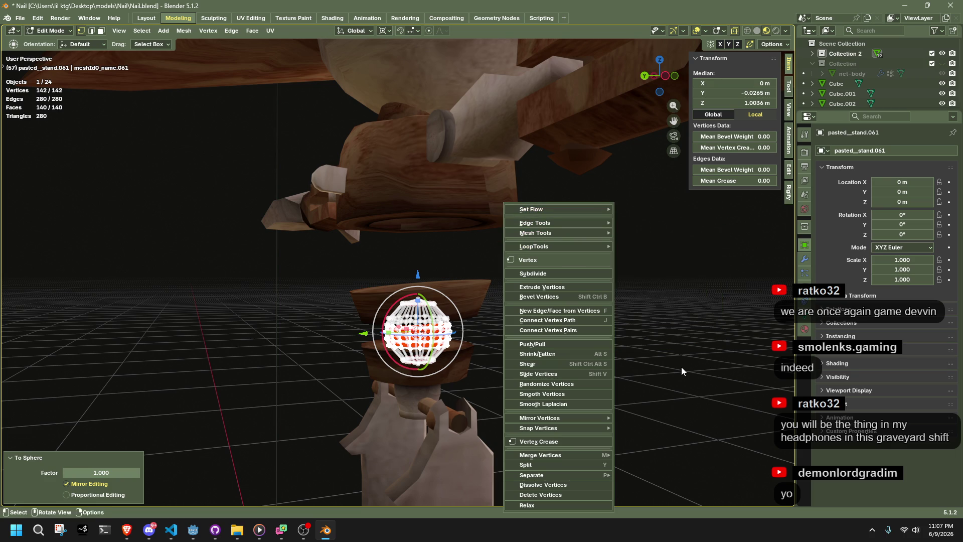
pyautogui.press('Tab')
# Step: Orbit around the character to view it from the front and from behind
pyautogui.moveTo(678, 363)
pyautogui.mouseDown(button='middle')
pyautogui.moveTo(571, 391)
pyautogui.moveTo(468, 395)
pyautogui.moveTo(414, 385)
pyautogui.moveTo(385, 332)
pyautogui.moveTo(438, 368)
pyautogui.moveTo(534, 407)
pyautogui.mouseUp(button='middle')
pyautogui.click(351, 411)
pyautogui.moveTo(352, 412)
pyautogui.mouseDown(button='middle')
pyautogui.moveTo(598, 392)
pyautogui.moveTo(362, 444)
pyautogui.moveTo(600, 429)
pyautogui.moveTo(453, 416)
pyautogui.moveTo(308, 437)
pyautogui.moveTo(270, 414)
pyautogui.moveTo(278, 404)
pyautogui.mouseUp(button='middle')
pyautogui.click(279, 405)
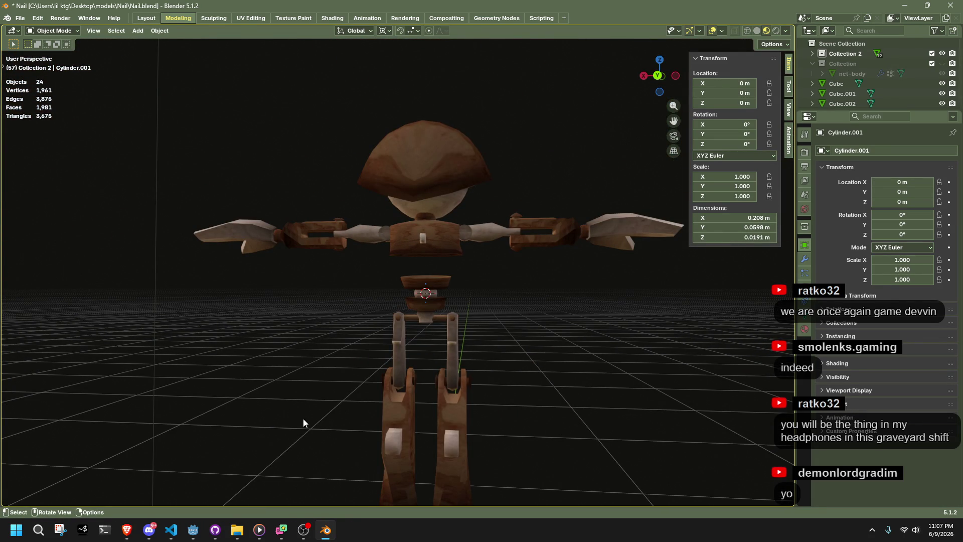
# Step: Select the bowl-shaped stand piece below the torso and look down onto it
pyautogui.scroll(5, 487, 311)
pyautogui.moveTo(490, 312)
pyautogui.mouseDown(button='middle')
pyautogui.moveTo(353, 351)
pyautogui.moveTo(251, 345)
pyautogui.moveTo(252, 297)
pyautogui.mouseUp(button='middle')
pyautogui.scroll(6, 370, 305)
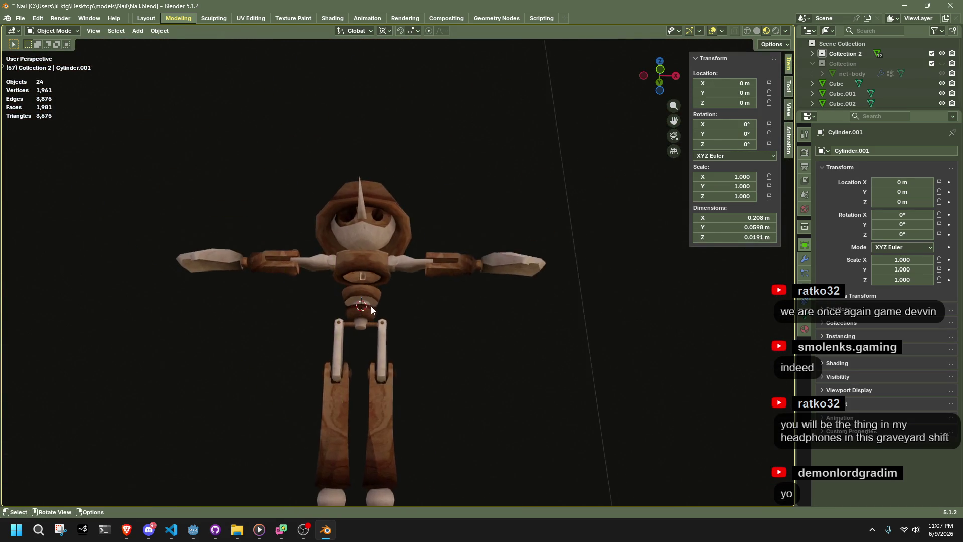
pyautogui.moveTo(370, 299)
pyautogui.mouseDown(button='middle')
pyautogui.moveTo(432, 366)
pyautogui.moveTo(490, 354)
pyautogui.moveTo(273, 191)
pyautogui.mouseUp(button='middle')
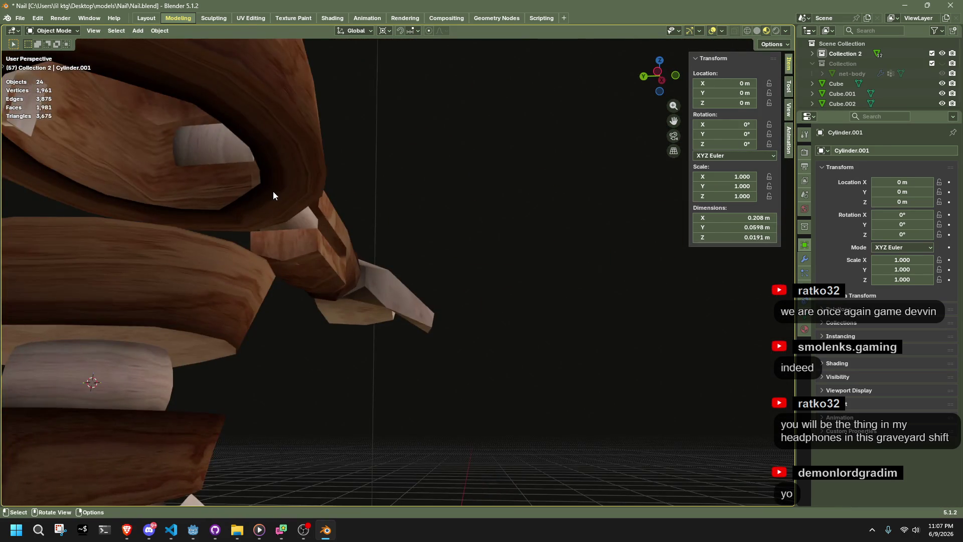
pyautogui.click(273, 191)
pyautogui.scroll(3, 499, 263)
pyautogui.scroll(2, 548, 283)
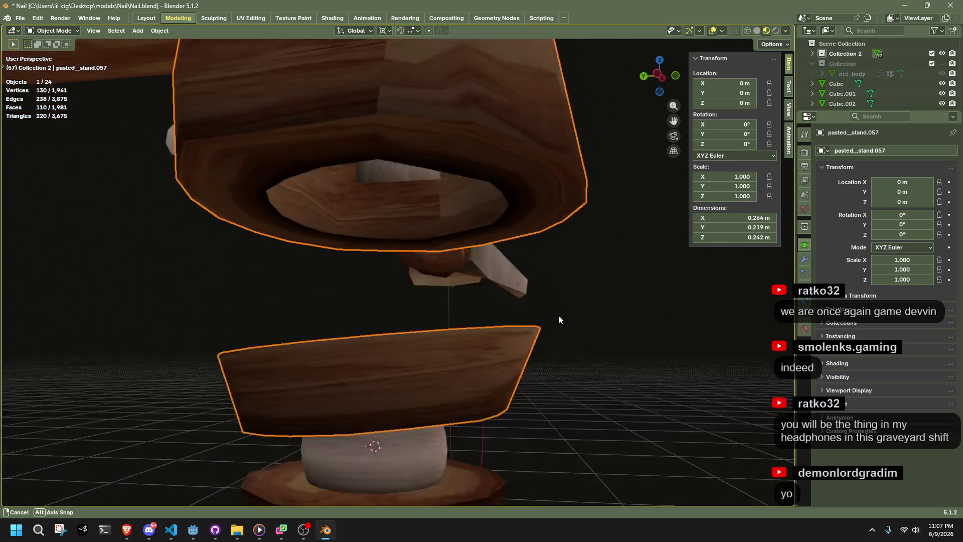
pyautogui.moveTo(558, 319); pyautogui.dragTo(348, 187, button='middle')
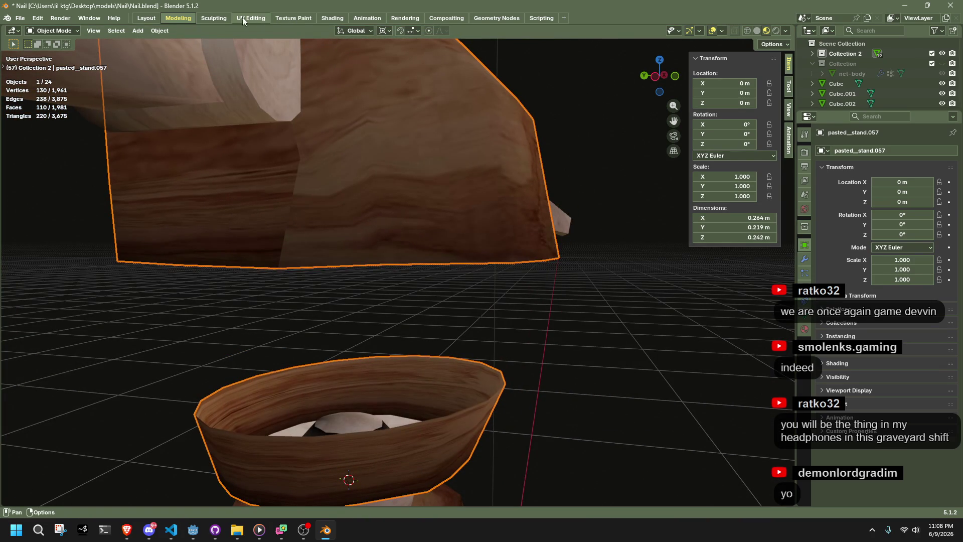
# Step: Inspect the stand piece's whole mesh in the Texture Paint workspace, then return to Object Mode
pyautogui.click(275, 18)
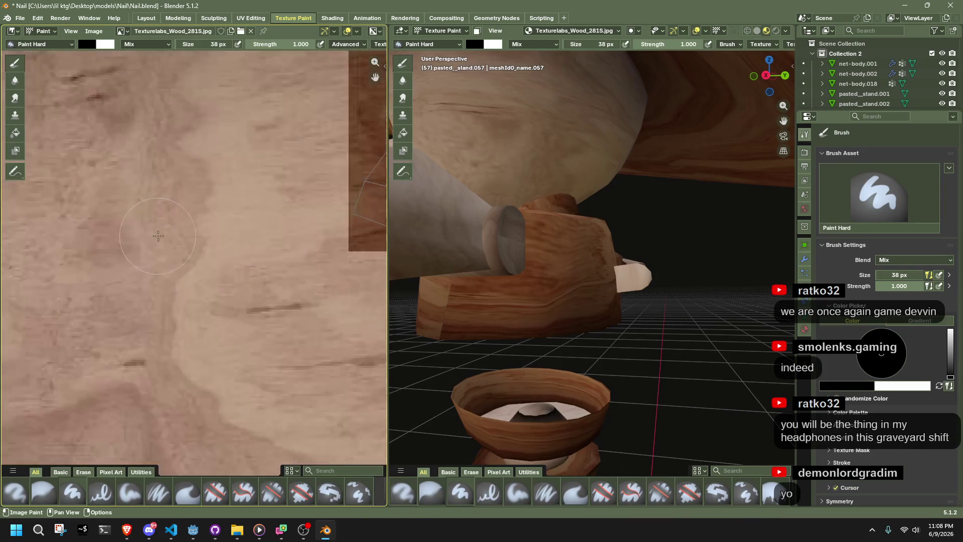
pyautogui.scroll(-5, 161, 245)
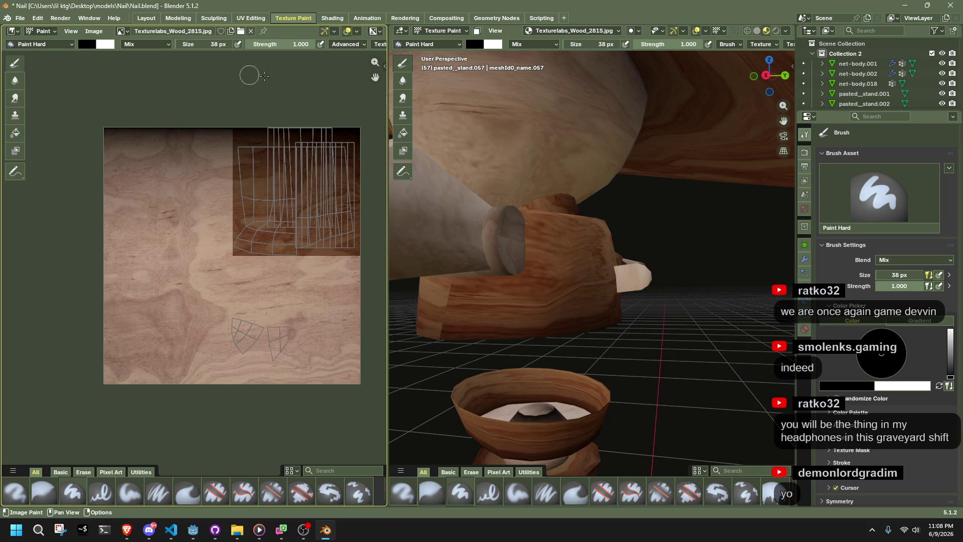
pyautogui.scroll(-8, 675, 296)
pyautogui.click(426, 30)
pyautogui.click(437, 53)
pyautogui.press('a')
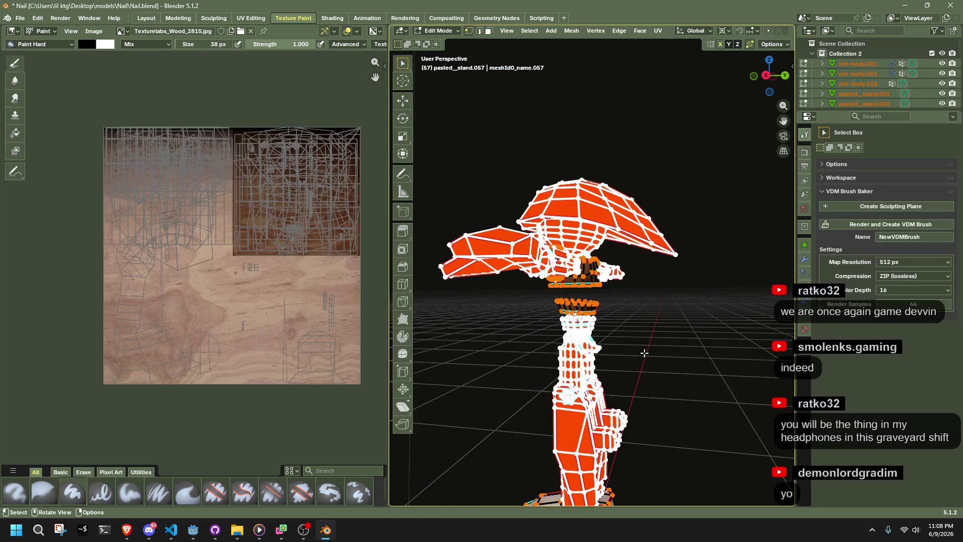
pyautogui.moveTo(602, 371); pyautogui.dragTo(702, 371, button='middle')
pyautogui.press('Tab')
pyautogui.click(704, 365)
pyautogui.scroll(3, 714, 340)
pyautogui.scroll(3, 703, 335)
pyautogui.scroll(-5, 704, 336)
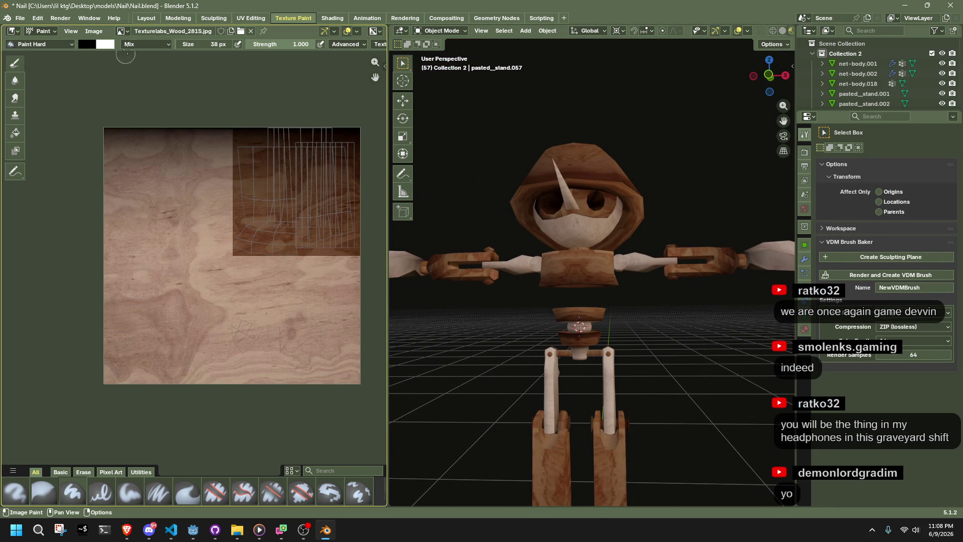
# Step: Review the wood texture and character in the UV Editing workspace
pyautogui.click(241, 18)
pyautogui.moveTo(88, 332)
pyautogui.mouseDown(button='middle')
pyautogui.moveTo(116, 325)
pyautogui.moveTo(123, 276)
pyautogui.mouseUp(button='middle')
pyautogui.moveTo(562, 351)
pyautogui.mouseDown(button='middle')
pyautogui.moveTo(533, 371)
pyautogui.moveTo(678, 327)
pyautogui.mouseUp(button='middle')
pyautogui.press('Tab')
pyautogui.scroll(5, 570, 277)
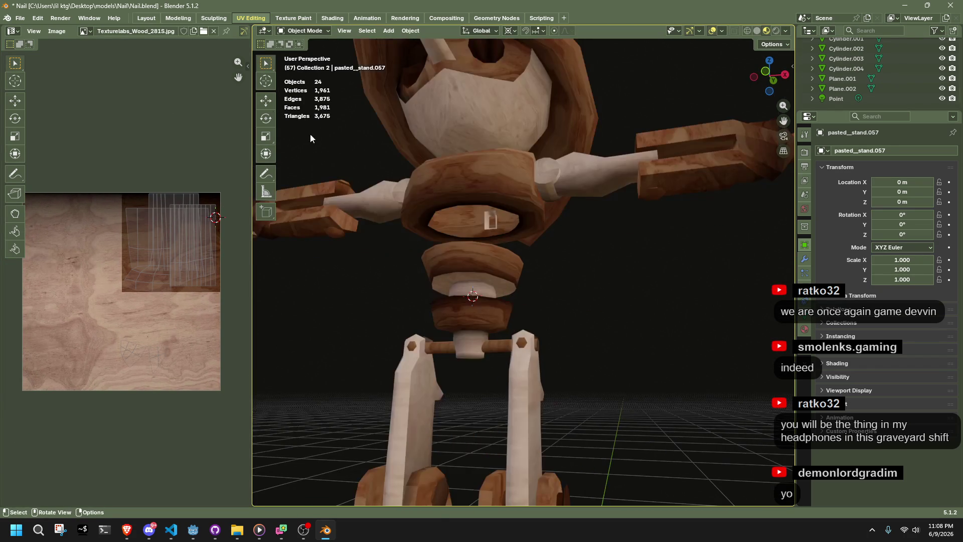
# Step: Back in Modeling, edit the stand piece and select the bowl's top edge loop
pyautogui.click(169, 20)
pyautogui.moveTo(370, 257)
pyautogui.mouseDown(button='middle')
pyautogui.moveTo(356, 360)
pyautogui.moveTo(284, 332)
pyautogui.moveTo(293, 313)
pyautogui.mouseUp(button='middle')
pyautogui.press('Tab')
pyautogui.moveTo(359, 303)
pyautogui.mouseDown(button='middle')
pyautogui.moveTo(369, 319)
pyautogui.moveTo(475, 340)
pyautogui.moveTo(506, 371)
pyautogui.moveTo(671, 420)
pyautogui.moveTo(658, 425)
pyautogui.moveTo(644, 412)
pyautogui.moveTo(662, 406)
pyautogui.moveTo(567, 337)
pyautogui.mouseUp(button='middle')
pyautogui.keyDown('alt'); pyautogui.click(460, 346); pyautogui.keyUp('alt')
# Step: Cap the bowl's top loop with a face and poke it into a triangle fan
pyautogui.press('f')
pyautogui.press('3')
pyautogui.rightClick(554, 342)
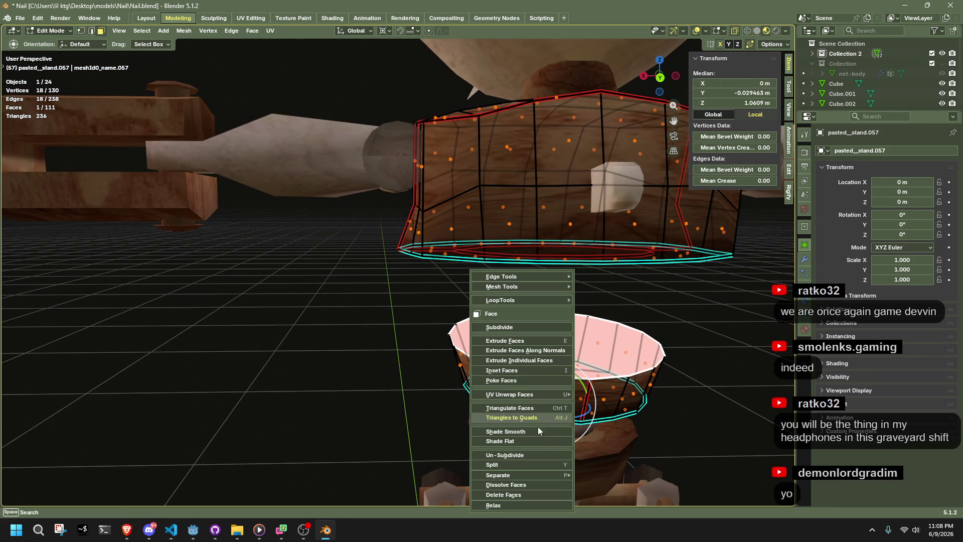
pyautogui.click(513, 383)
pyautogui.click(705, 371)
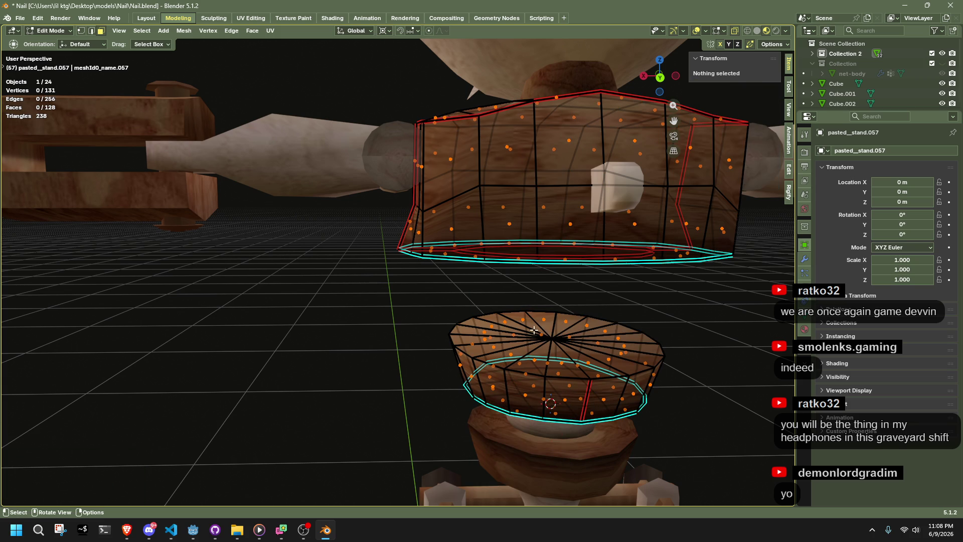
pyautogui.press('l')
# Step: Narrow the lower bowl's faces with Shift+Z scaling so its height stays unchanged
pyautogui.moveTo(532, 330)
pyautogui.mouseDown(button='middle')
pyautogui.moveTo(397, 335)
pyautogui.moveTo(362, 316)
pyautogui.moveTo(303, 212)
pyautogui.mouseUp(button='middle')
pyautogui.keyDown('alt'); pyautogui.click(311, 204); pyautogui.keyUp('alt')
pyautogui.moveTo(392, 297)
pyautogui.mouseDown(button='middle')
pyautogui.moveTo(460, 322)
pyautogui.moveTo(522, 310)
pyautogui.moveTo(552, 351)
pyautogui.moveTo(576, 419)
pyautogui.moveTo(571, 400)
pyautogui.mouseUp(button='middle')
pyautogui.moveTo(589, 427); pyautogui.dragTo(201, 284)
pyautogui.moveTo(627, 367); pyautogui.dragTo(658, 352, button='middle')
pyautogui.press('s')
pyautogui.hotkey('shift', 'z')
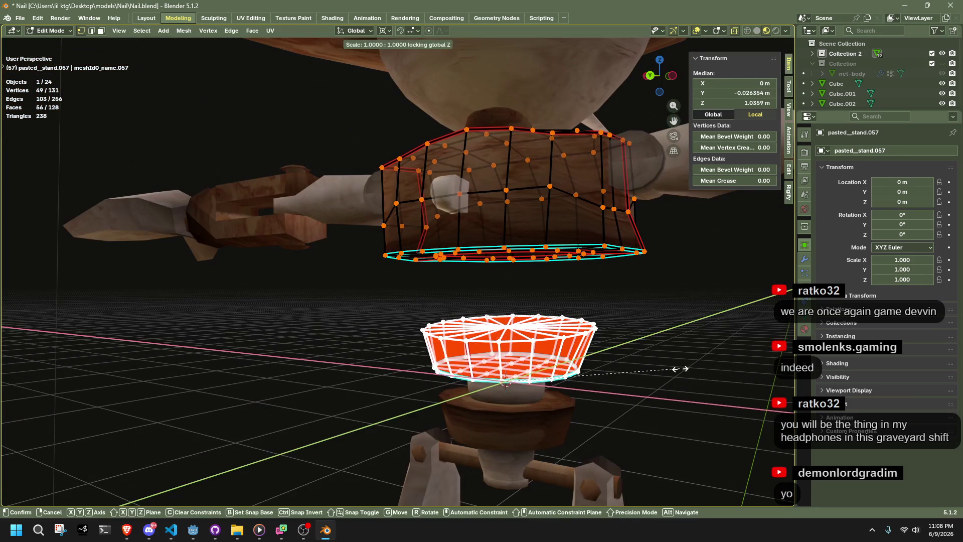
pyautogui.click(637, 380)
pyautogui.press('Tab')
# Step: Check the stand from below, then duplicate the small sphere and move it up along Z
pyautogui.moveTo(639, 380)
pyautogui.mouseDown(button='middle')
pyautogui.moveTo(372, 386)
pyautogui.moveTo(280, 370)
pyautogui.moveTo(465, 369)
pyautogui.moveTo(325, 312)
pyautogui.mouseUp(button='middle')
pyautogui.scroll(3, 465, 370)
pyautogui.scroll(-5, 370, 404)
pyautogui.moveTo(369, 404)
pyautogui.mouseDown(button='middle')
pyautogui.moveTo(420, 348)
pyautogui.moveTo(544, 346)
pyautogui.moveTo(589, 286)
pyautogui.moveTo(436, 348)
pyautogui.moveTo(358, 355)
pyautogui.mouseUp(button='middle')
pyautogui.moveTo(414, 317); pyautogui.dragTo(587, 238, button='middle')
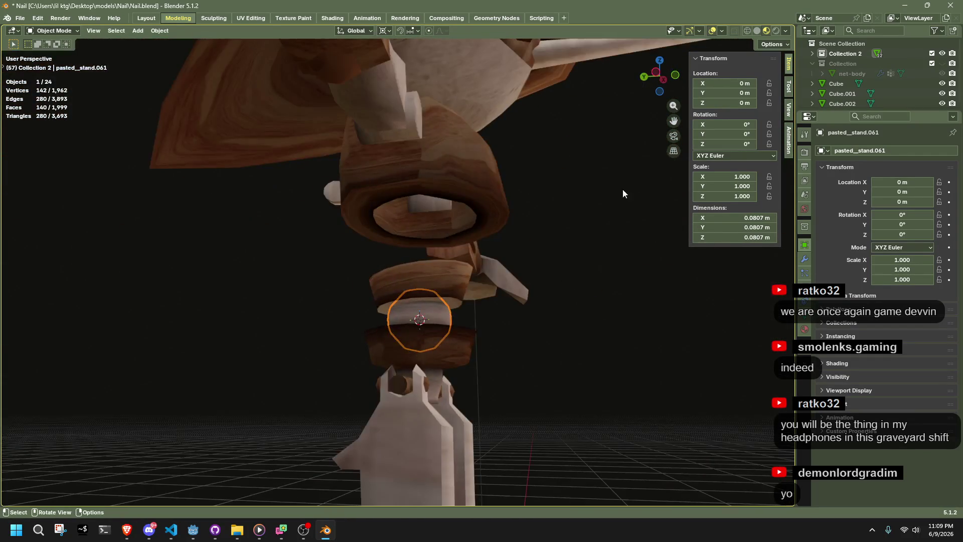
pyautogui.click(658, 74)
pyautogui.hotkey('shift', 'd')
pyautogui.press('z')
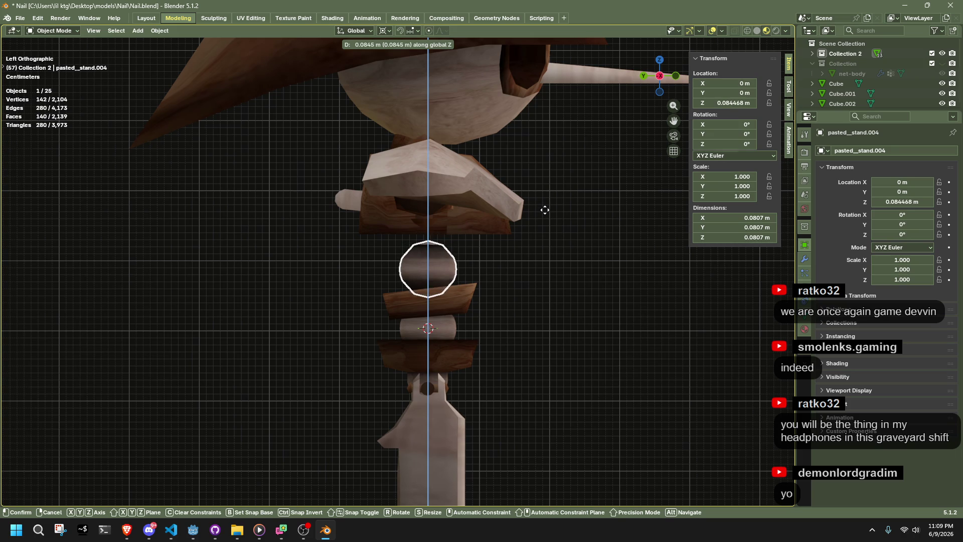
# Step: Drop the sphere copy just above the upper stand ring and edit the slanted stand piece
pyautogui.click(544, 212)
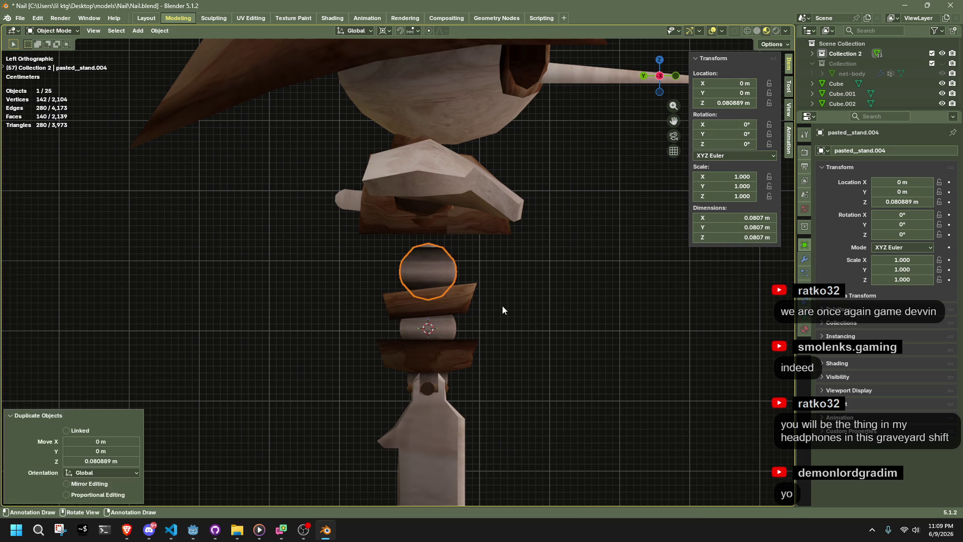
pyautogui.scroll(3, 505, 308)
pyautogui.click(487, 332)
pyautogui.press('Tab')
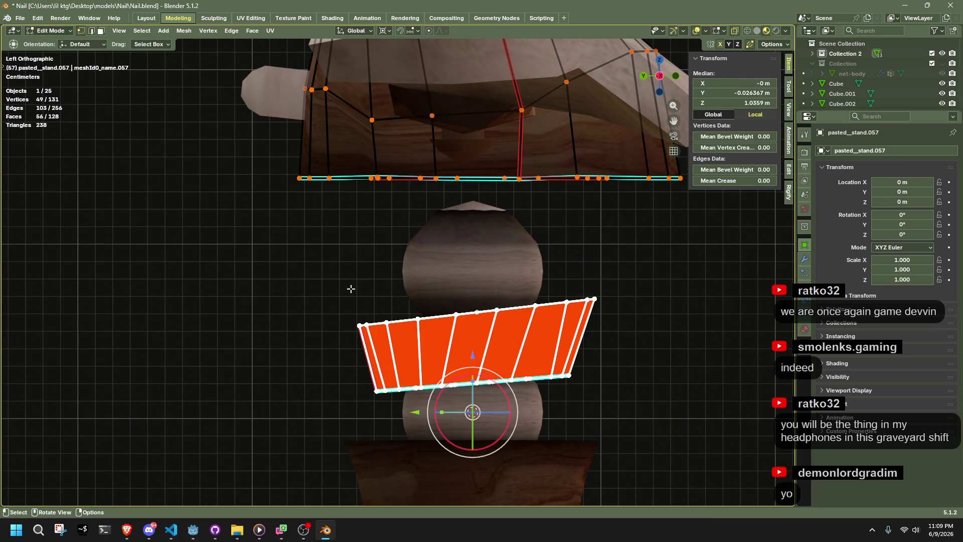
pyautogui.click(351, 286)
# Step: Select the stand's top rim and flatten it level with scale Z 0
pyautogui.click(594, 298)
pyautogui.moveTo(688, 352); pyautogui.dragTo(307, 279)
pyautogui.moveTo(696, 390); pyautogui.dragTo(308, 279)
pyautogui.keyDown('ctrl'); pyautogui.moveTo(326, 353); pyautogui.dragTo(624, 398); pyautogui.keyUp('ctrl')
pyautogui.press('s')
pyautogui.press('z')
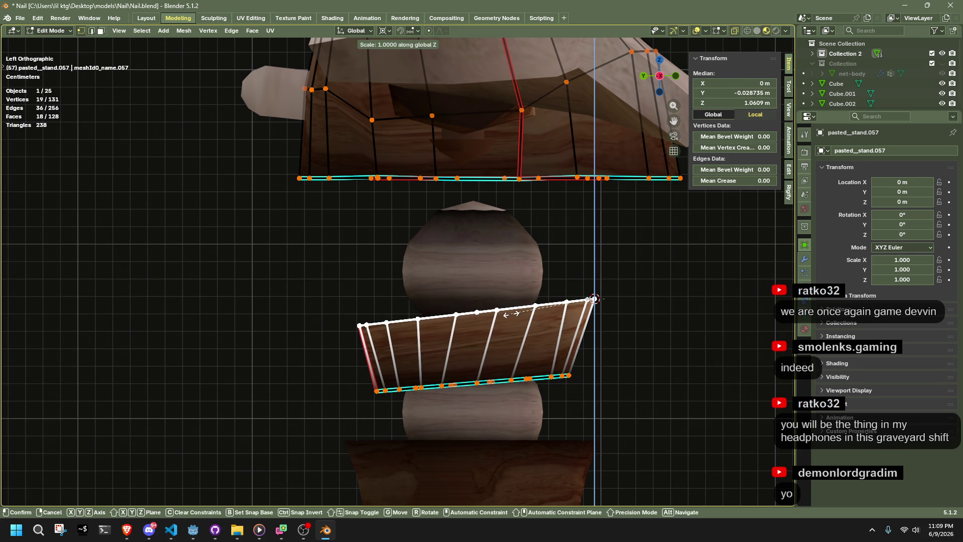
pyautogui.press('0')
pyautogui.press('Return')
# Step: Select the stand's top edge ring, cancelling an accidental rotation
pyautogui.click(662, 373)
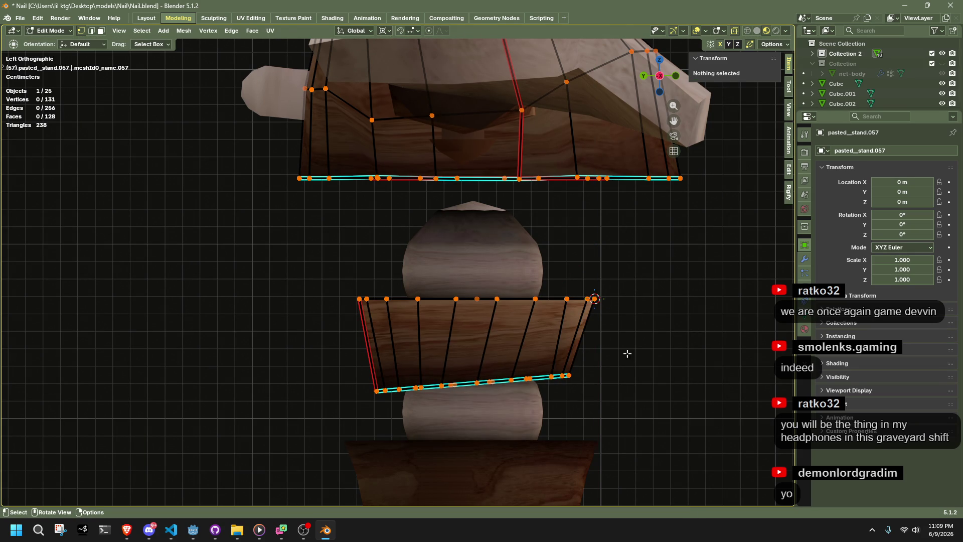
pyautogui.moveTo(627, 391); pyautogui.dragTo(316, 364)
pyautogui.moveTo(655, 361)
pyautogui.mouseDown()
pyautogui.moveTo(498, 245)
pyautogui.moveTo(297, 231)
pyautogui.mouseUp()
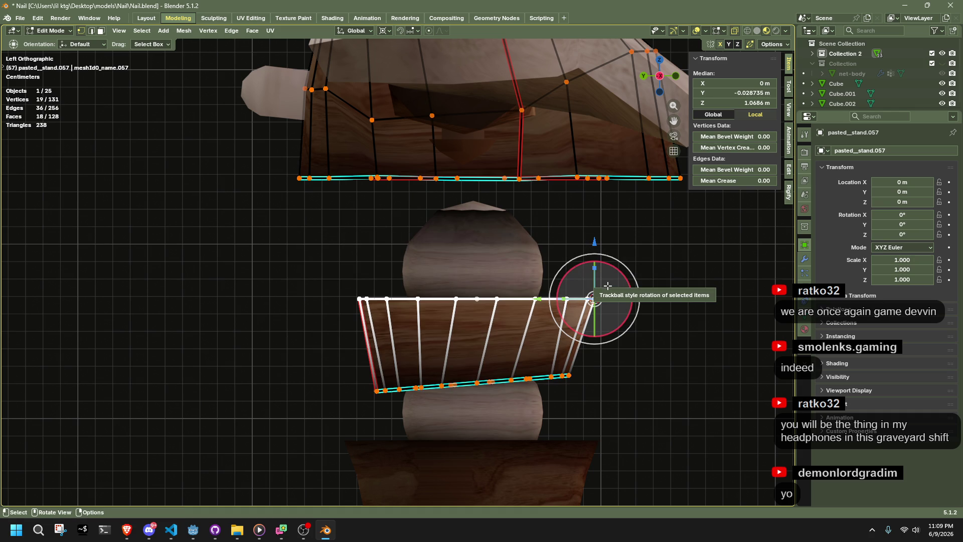
pyautogui.click(668, 338)
pyautogui.scroll(-4, 669, 341)
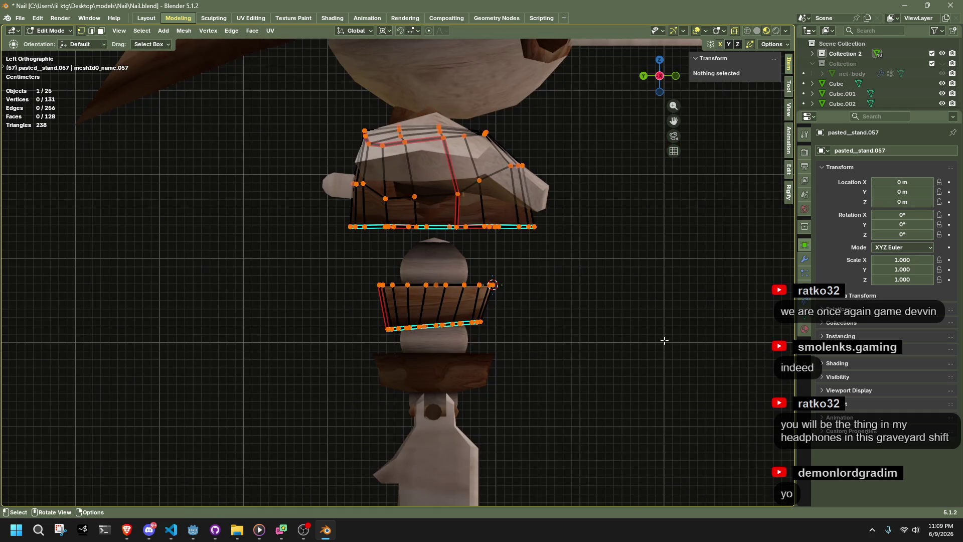
pyautogui.scroll(5, 664, 341)
pyautogui.moveTo(275, 250)
pyautogui.mouseDown()
pyautogui.moveTo(702, 337)
pyautogui.moveTo(688, 327)
pyautogui.mouseUp()
pyautogui.press('r')
pyautogui.click(675, 326)
pyautogui.hotkey('ctrl', 'z')
# Step: Shrink the top edge ring to 0.779 scale and return to Object Mode
pyautogui.hotkey('shift', 's')
pyautogui.press('s')
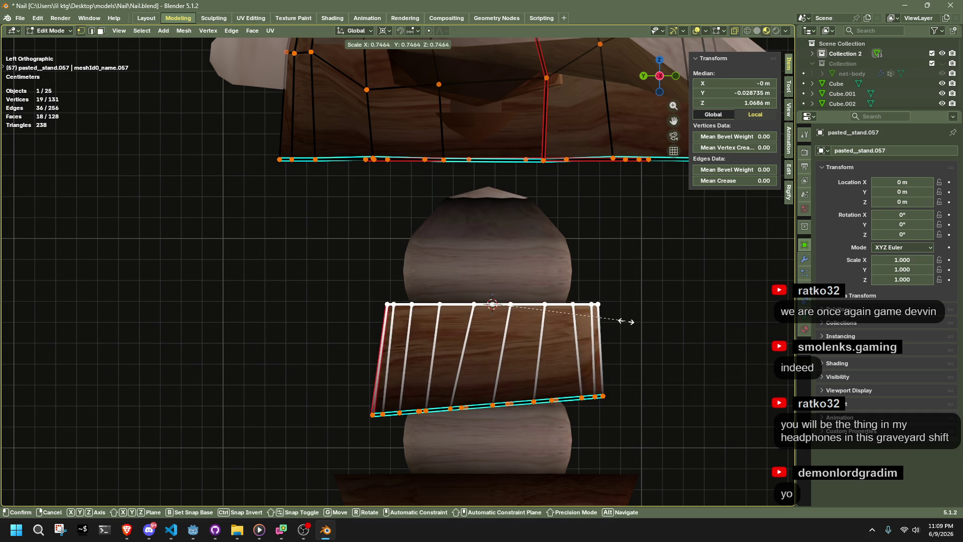
pyautogui.click(643, 324)
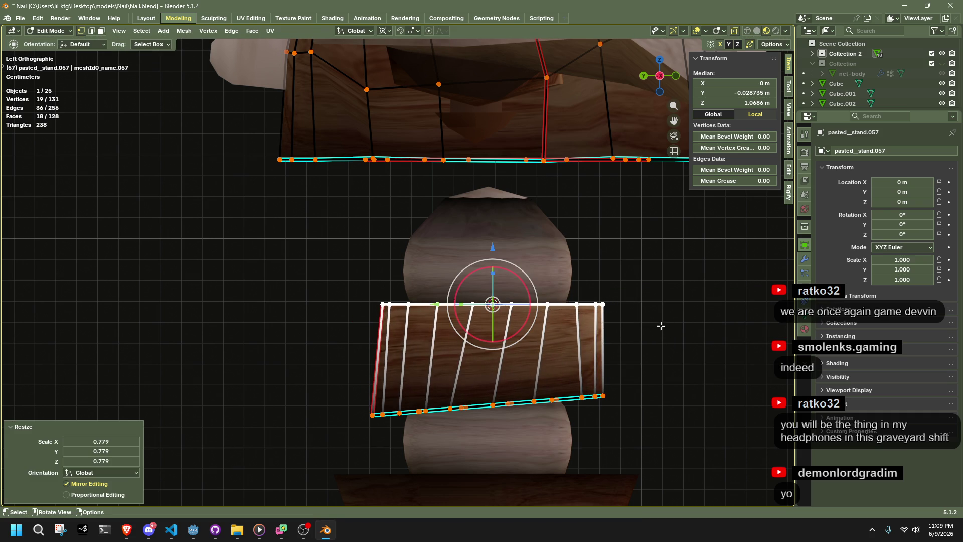
pyautogui.scroll(-3, 661, 326)
pyautogui.press('Tab')
pyautogui.moveTo(649, 327)
pyautogui.mouseDown(button='middle')
pyautogui.moveTo(515, 350)
pyautogui.moveTo(331, 281)
pyautogui.mouseUp(button='middle')
pyautogui.click(331, 281)
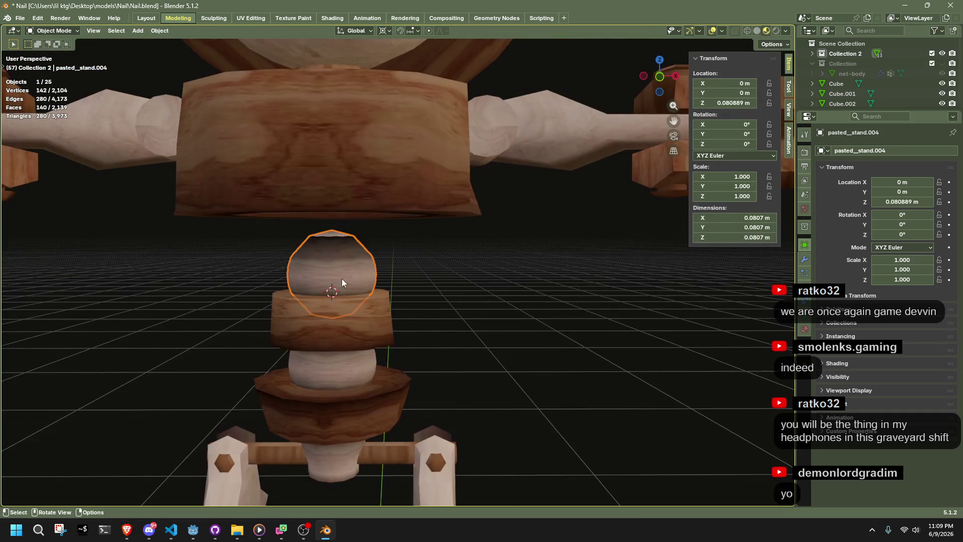
# Step: Enlarge the copied sphere to about 1.84 scale
pyautogui.press('s')
pyautogui.click(648, 223)
pyautogui.hotkey('ctrl', 'z')
pyautogui.moveTo(648, 224)
pyautogui.mouseDown(button='middle')
pyautogui.moveTo(540, 284)
pyautogui.moveTo(566, 217)
pyautogui.mouseUp(button='middle')
pyautogui.press('s')
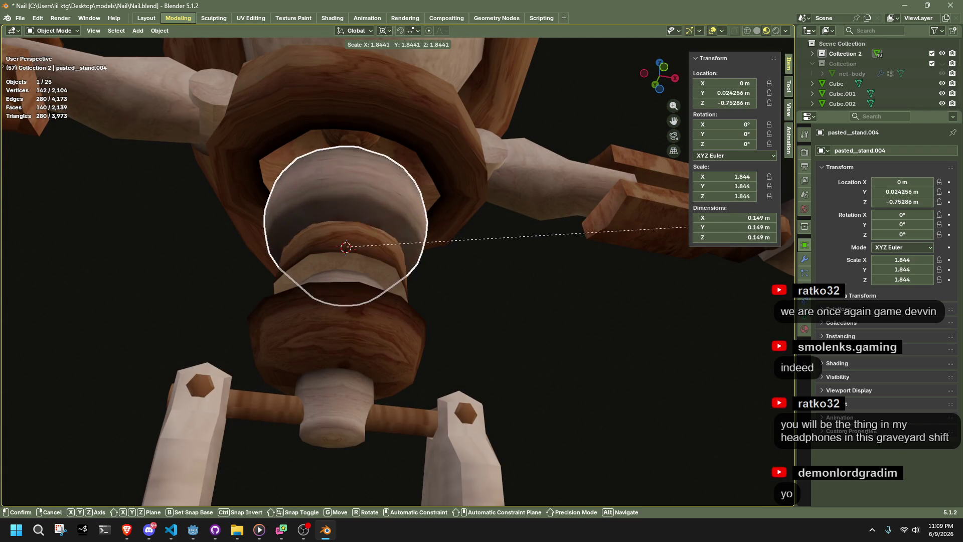
pyautogui.click(484, 227)
# Step: Fill the bowl stand piece's inner edge loop with a face, then return to Object Mode
pyautogui.click(408, 203)
pyautogui.press('Tab')
pyautogui.moveTo(408, 203); pyautogui.dragTo(410, 172, button='middle')
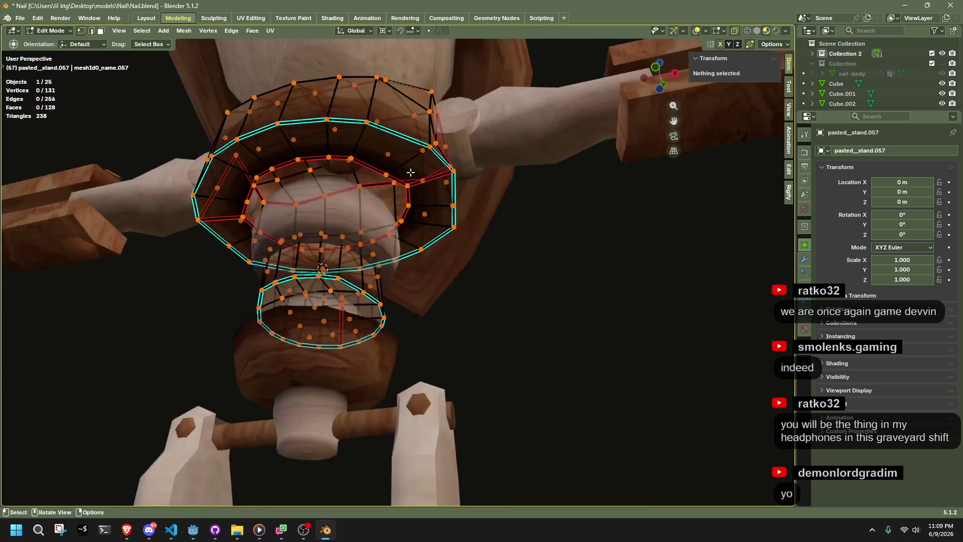
pyautogui.keyDown('alt'); pyautogui.click(372, 168); pyautogui.keyUp('alt')
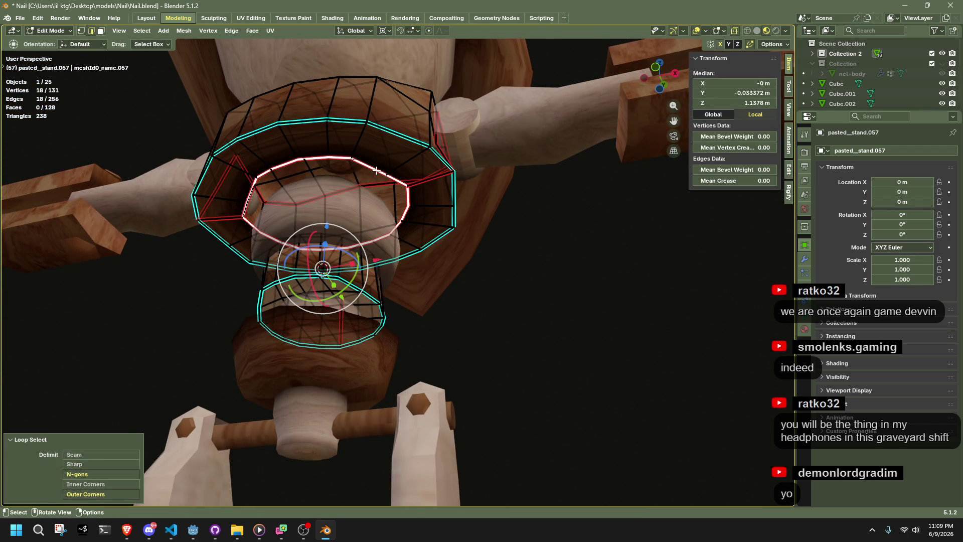
pyautogui.press('f')
pyautogui.press('3')
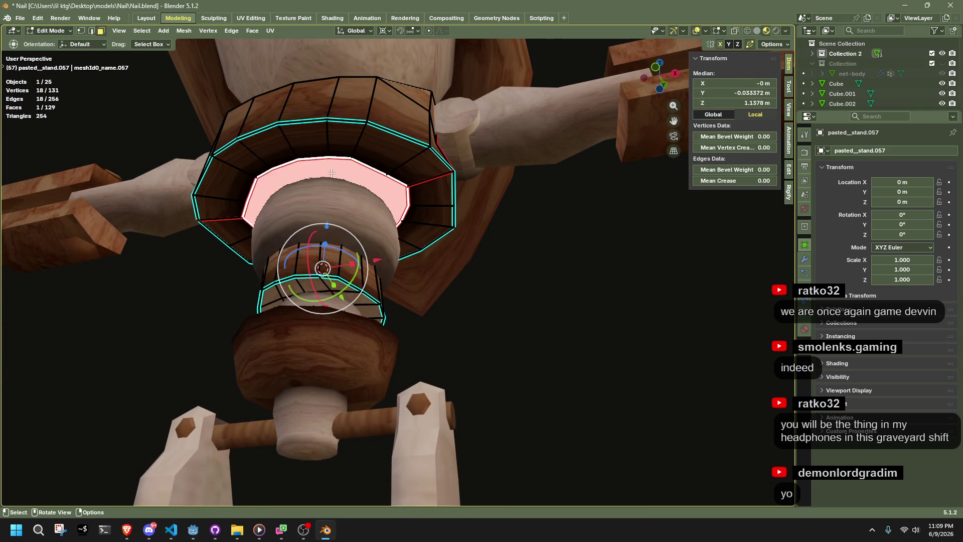
pyautogui.rightClick(331, 173)
pyautogui.scroll(3, 468, 277)
pyautogui.moveTo(469, 277)
pyautogui.mouseDown(button='middle')
pyautogui.moveTo(511, 330)
pyautogui.moveTo(519, 282)
pyautogui.moveTo(636, 300)
pyautogui.moveTo(645, 318)
pyautogui.moveTo(576, 265)
pyautogui.mouseUp(button='middle')
pyautogui.press('Tab')
pyautogui.click(511, 330)
pyautogui.click(658, 76)
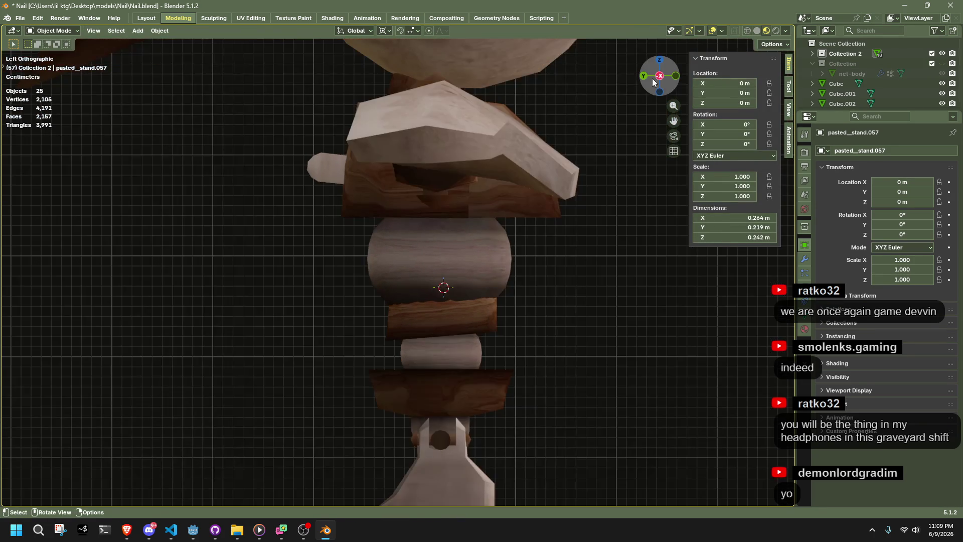
# Step: Pick out the brown waist rings object and edit it with X-ray turned on
pyautogui.moveTo(489, 320); pyautogui.dragTo(479, 299)
pyautogui.keyDown('shift'); pyautogui.click(480, 299); pyautogui.keyUp('shift')
pyautogui.click(501, 294)
pyautogui.scroll(3, 549, 276)
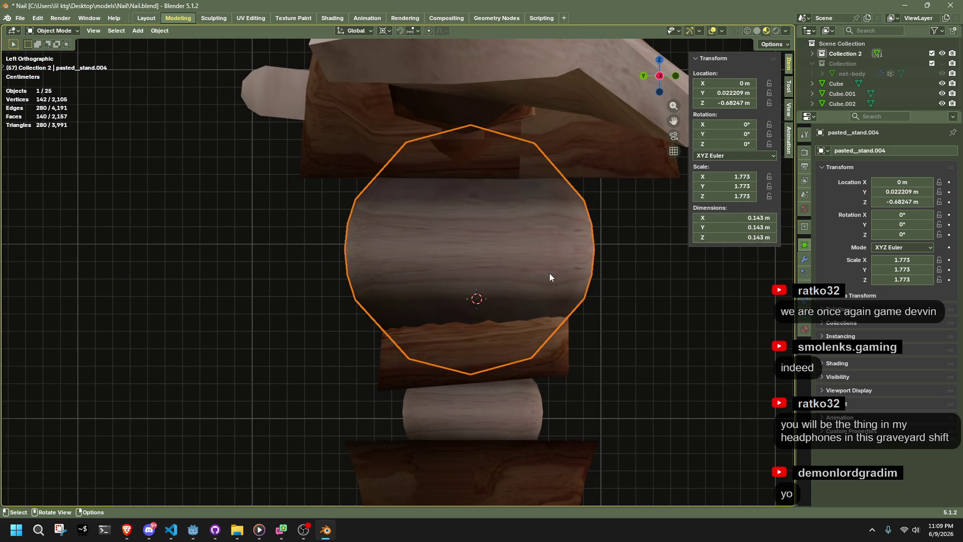
pyautogui.scroll(-1, 549, 276)
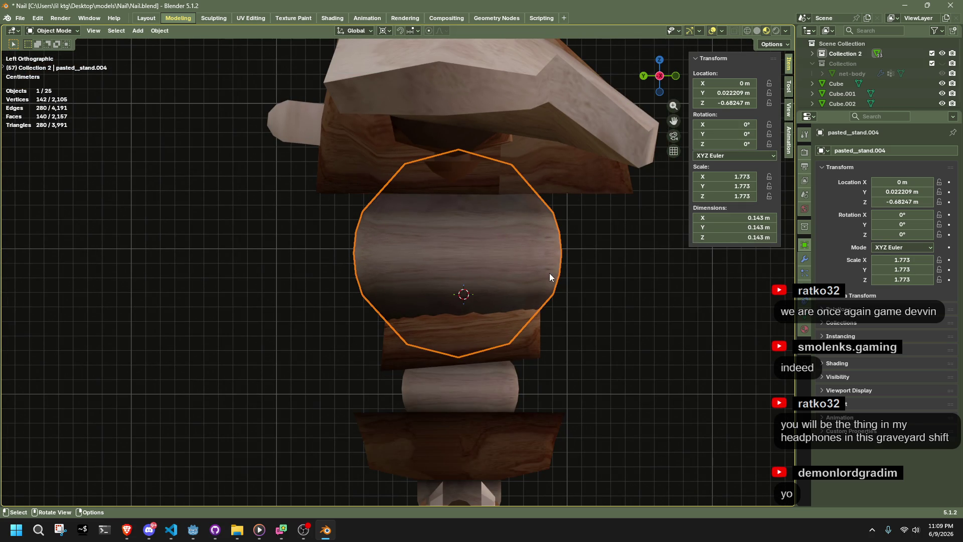
pyautogui.click(517, 327)
pyautogui.press('Tab')
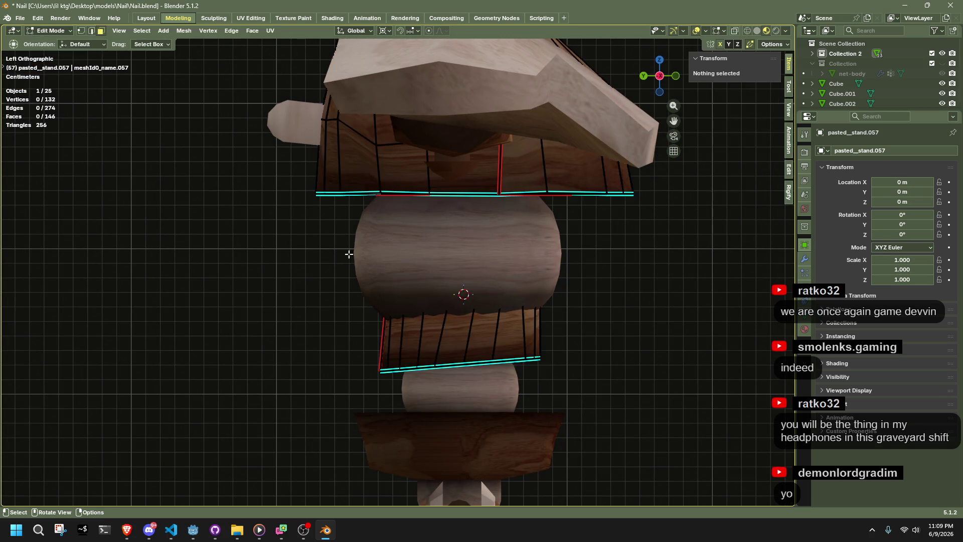
pyautogui.hotkey('alt', 'z')
# Step: Scale the lower ring's top vertices outward, keeping their height, so the ring flares
pyautogui.moveTo(323, 264); pyautogui.dragTo(575, 301)
pyautogui.press('s')
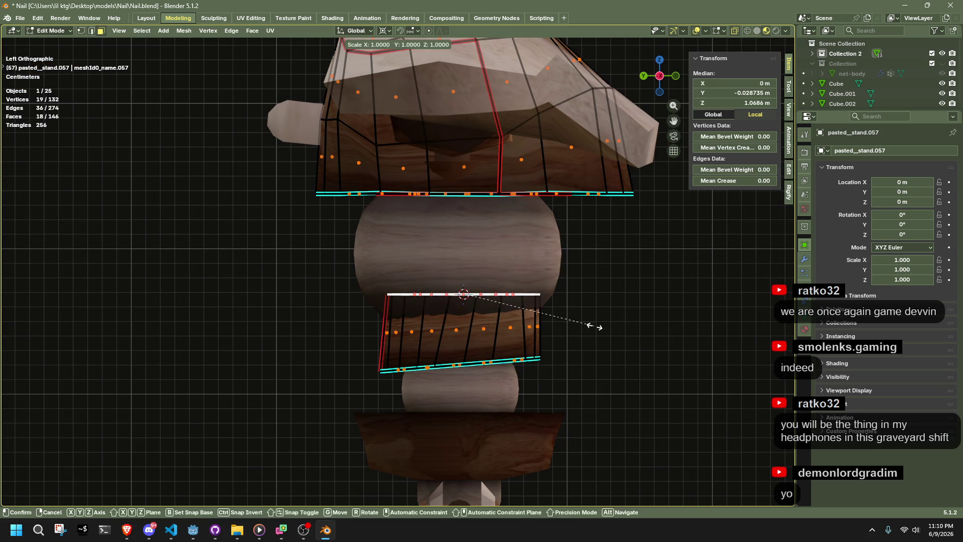
pyautogui.hotkey('shift', 'z')
pyautogui.click(671, 339)
pyautogui.press('Tab')
pyautogui.scroll(-3, 651, 338)
pyautogui.moveTo(651, 339)
pyautogui.mouseDown(button='middle')
pyautogui.moveTo(526, 357)
pyautogui.moveTo(499, 336)
pyautogui.moveTo(389, 323)
pyautogui.moveTo(555, 330)
pyautogui.mouseUp(button='middle')
pyautogui.scroll(-3, 498, 336)
pyautogui.scroll(6, 384, 232)
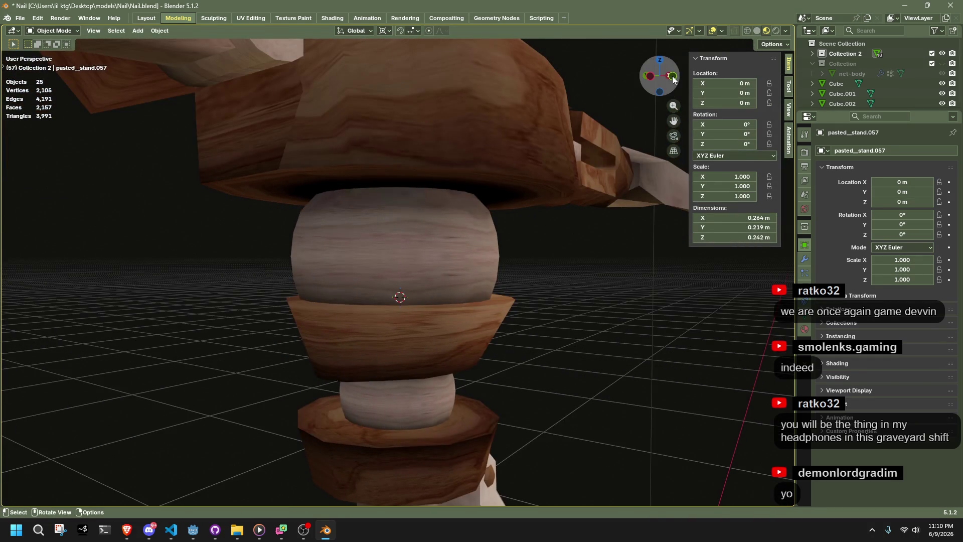
pyautogui.click(672, 77)
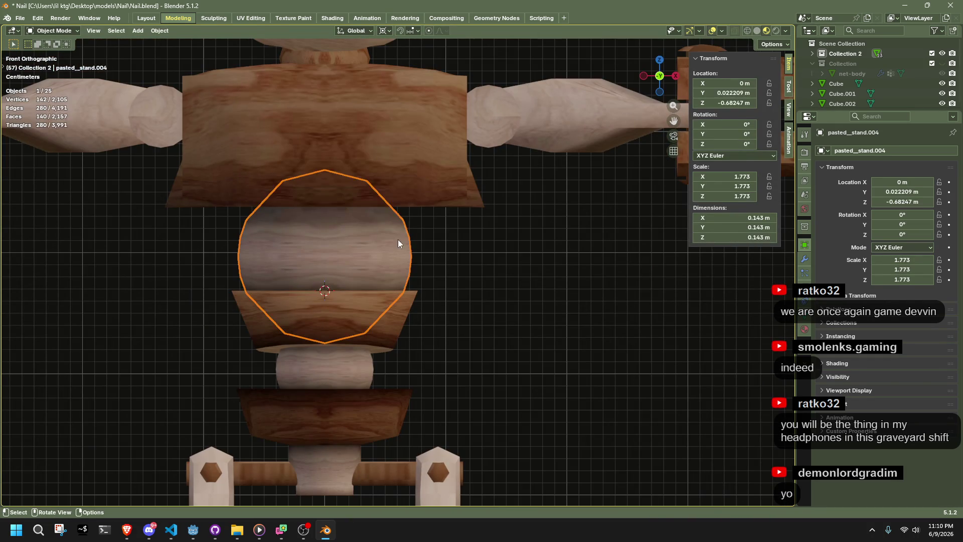
# Step: In Edit Mode, select all the waist sphere's vertices and raise them slightly along Z
pyautogui.press('Tab')
pyautogui.click(509, 336)
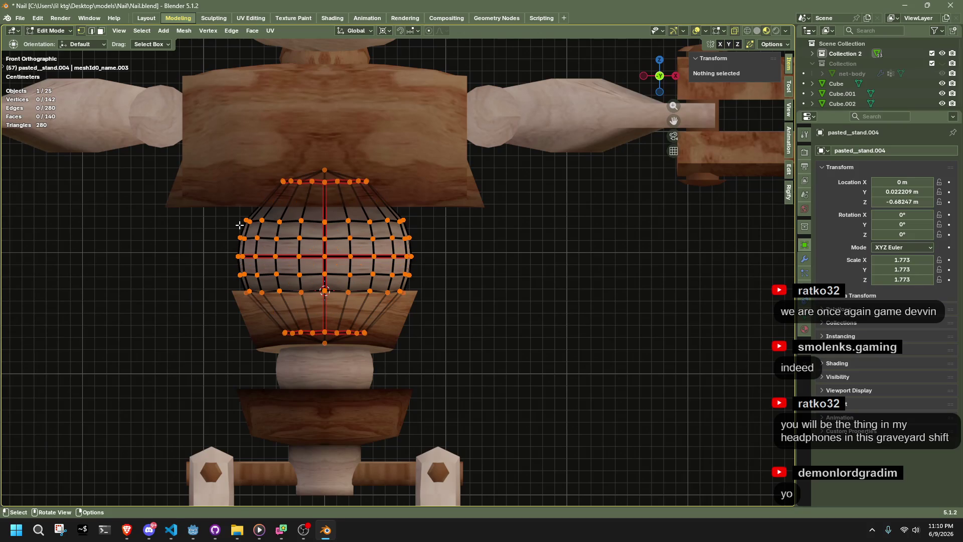
pyautogui.moveTo(439, 228); pyautogui.dragTo(439, 227)
pyautogui.hotkey('ctrl', 'l')
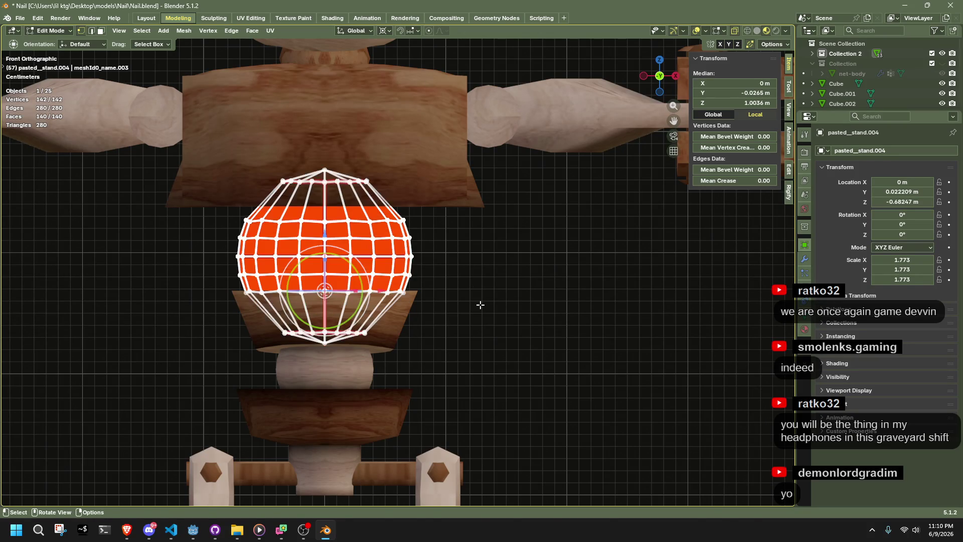
pyautogui.press('g')
pyautogui.press('z')
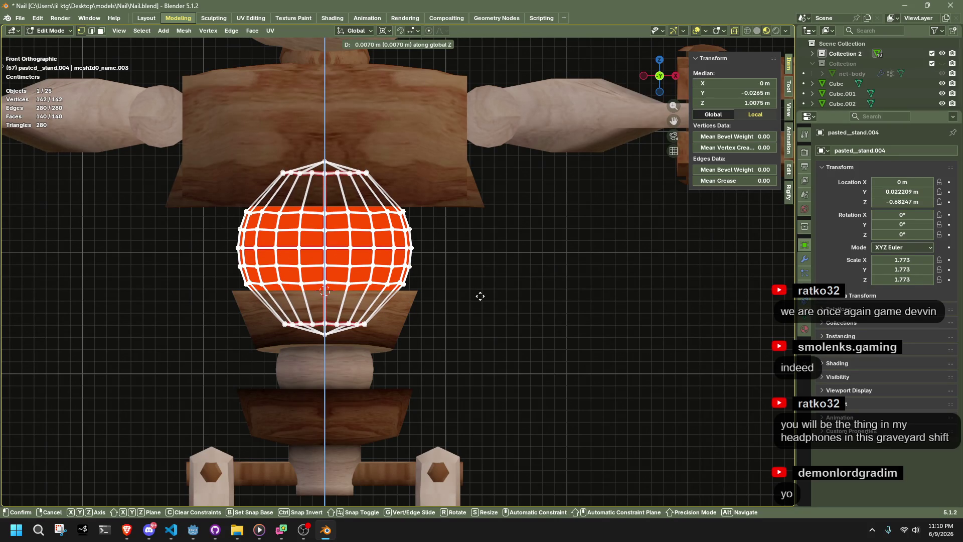
pyautogui.click(480, 296)
# Step: Apply all transforms to every object so the sphere's scale reads 1.000
pyautogui.press('Tab')
pyautogui.press('a')
pyautogui.moveTo(480, 296); pyautogui.dragTo(432, 288, button='middle')
pyautogui.hotkey('ctrl', 'a')
pyautogui.click(432, 288)
pyautogui.hotkey('alt', 'a')
pyautogui.scroll(-4, 550, 323)
pyautogui.moveTo(550, 323)
pyautogui.mouseDown(button='middle')
pyautogui.moveTo(496, 345)
pyautogui.moveTo(385, 361)
pyautogui.moveTo(131, 305)
pyautogui.moveTo(114, 318)
pyautogui.moveTo(112, 363)
pyautogui.moveTo(13, 347)
pyautogui.moveTo(106, 348)
pyautogui.mouseUp(button='middle')
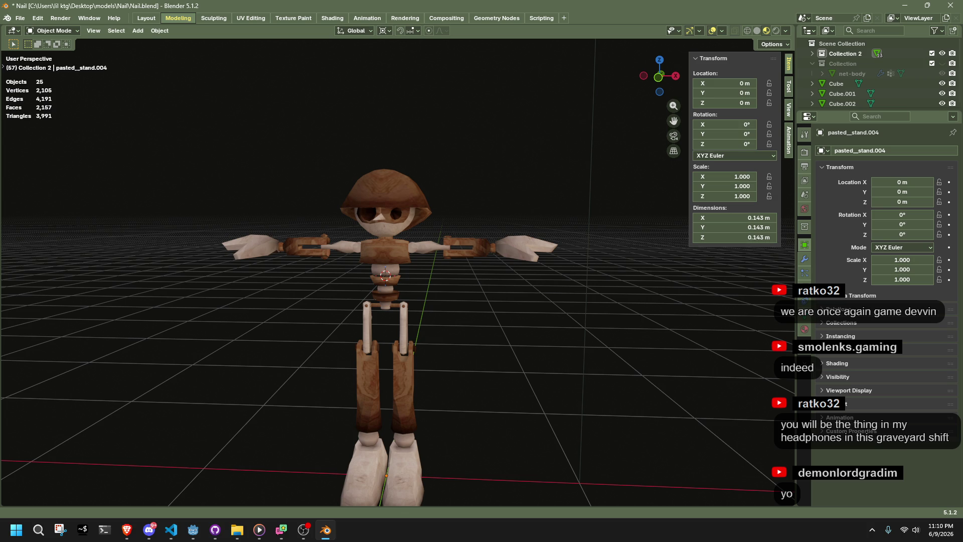
# Step: Check the character from the front orthographic view and save Nail.blend with Ctrl+S
pyautogui.scroll(4, 509, 311)
pyautogui.moveTo(504, 311)
pyautogui.mouseDown(button='middle')
pyautogui.moveTo(515, 319)
pyautogui.moveTo(444, 314)
pyautogui.moveTo(516, 311)
pyautogui.moveTo(707, 345)
pyautogui.moveTo(748, 333)
pyautogui.moveTo(751, 288)
pyautogui.moveTo(516, 363)
pyautogui.moveTo(470, 361)
pyautogui.moveTo(452, 293)
pyautogui.mouseUp(button='middle')
pyautogui.click(658, 69)
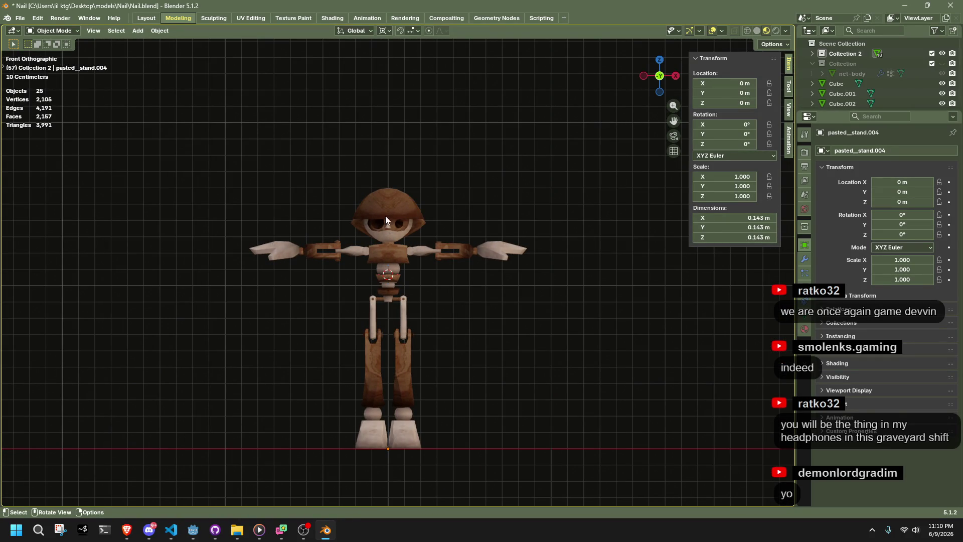
pyautogui.scroll(10, 351, 233)
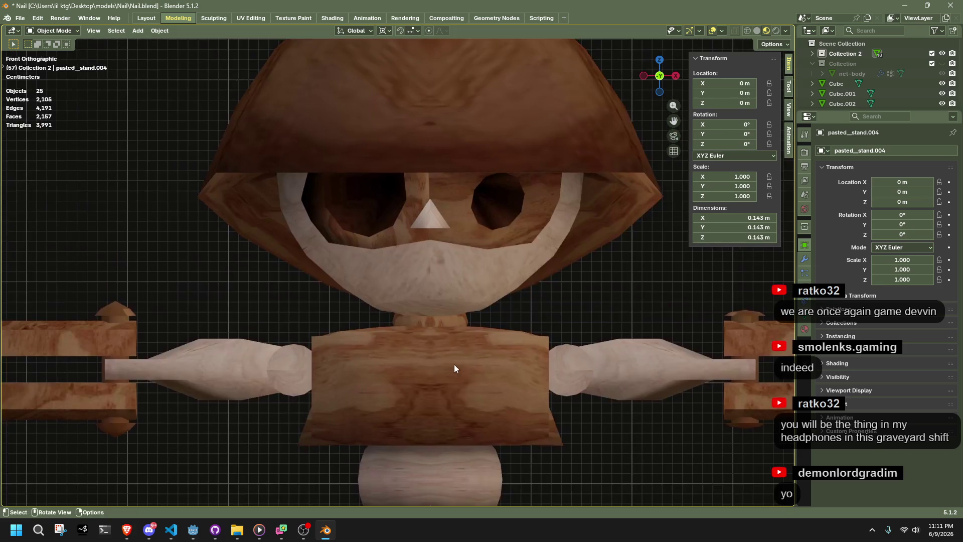
pyautogui.scroll(-6, 455, 374)
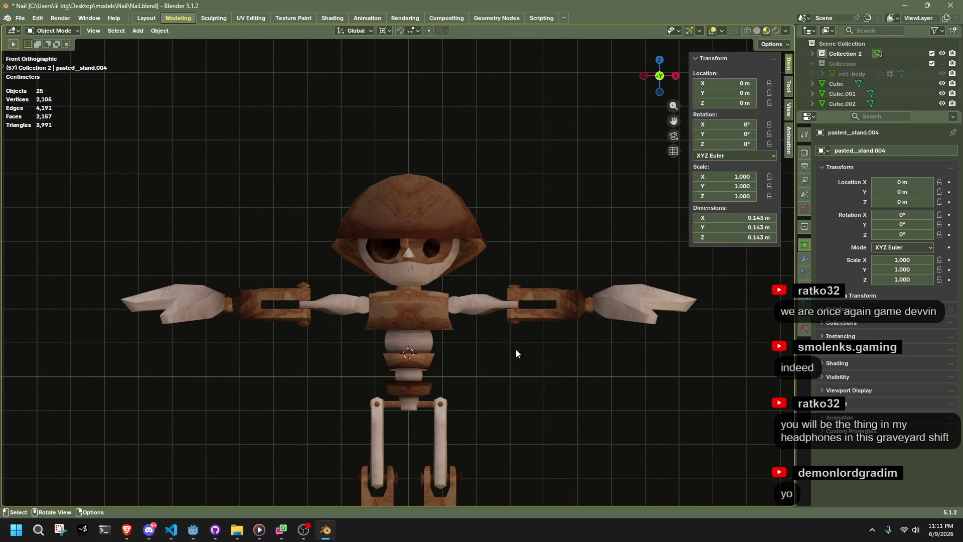
pyautogui.scroll(-5, 515, 353)
pyautogui.hotkey('ctrl', 's')
# Step: Orbit back to a perspective view, select the round waist sphere and enter Edit Mode
pyautogui.scroll(9, 509, 351)
pyautogui.moveTo(440, 313)
pyautogui.mouseDown(button='middle')
pyautogui.moveTo(509, 326)
pyautogui.moveTo(631, 302)
pyautogui.moveTo(655, 308)
pyautogui.moveTo(583, 309)
pyautogui.moveTo(551, 275)
pyautogui.mouseUp(button='middle')
pyautogui.scroll(5, 552, 275)
pyautogui.click(449, 374)
pyautogui.press('Tab')
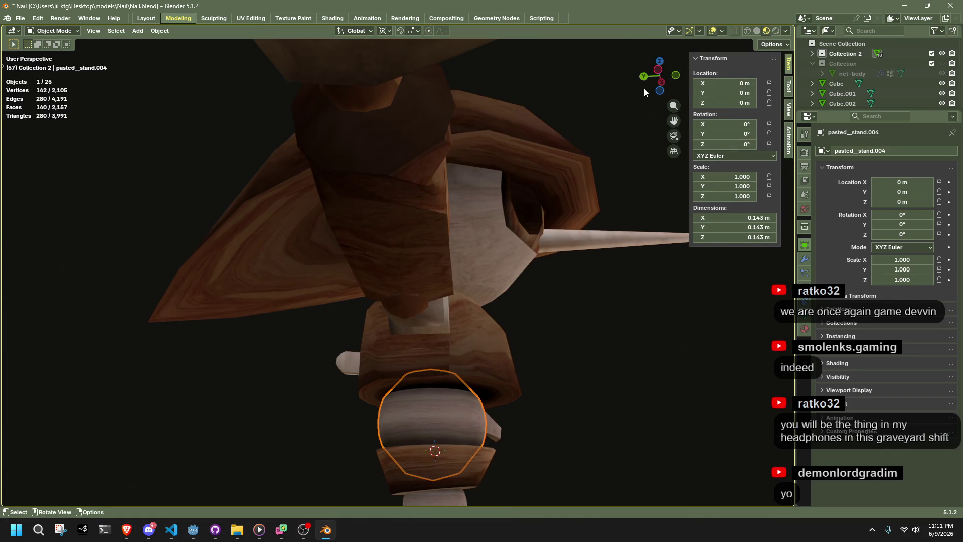
# Step: From the left view, select the brown waist rings object and inspect its ring fan in Edit Mode
pyautogui.click(661, 83)
pyautogui.moveTo(522, 402)
pyautogui.mouseDown(button='middle')
pyautogui.moveTo(516, 267)
pyautogui.moveTo(481, 200)
pyautogui.mouseUp(button='middle')
pyautogui.scroll(5, 487, 242)
pyautogui.click(525, 140)
pyautogui.press('Tab')
pyautogui.moveTo(525, 164)
pyautogui.mouseDown(button='middle')
pyautogui.moveTo(466, 167)
pyautogui.moveTo(478, 188)
pyautogui.mouseUp(button='middle')
pyautogui.click(476, 170)
# Step: Inspect the inner waist sphere's vertices and edge loops, then deselect everything
pyautogui.press('Tab')
pyautogui.click(479, 188)
pyautogui.press('Tab')
pyautogui.moveTo(460, 136); pyautogui.dragTo(450, 157, button='middle')
pyautogui.keyDown('alt'); pyautogui.click(445, 153); pyautogui.keyUp('alt')
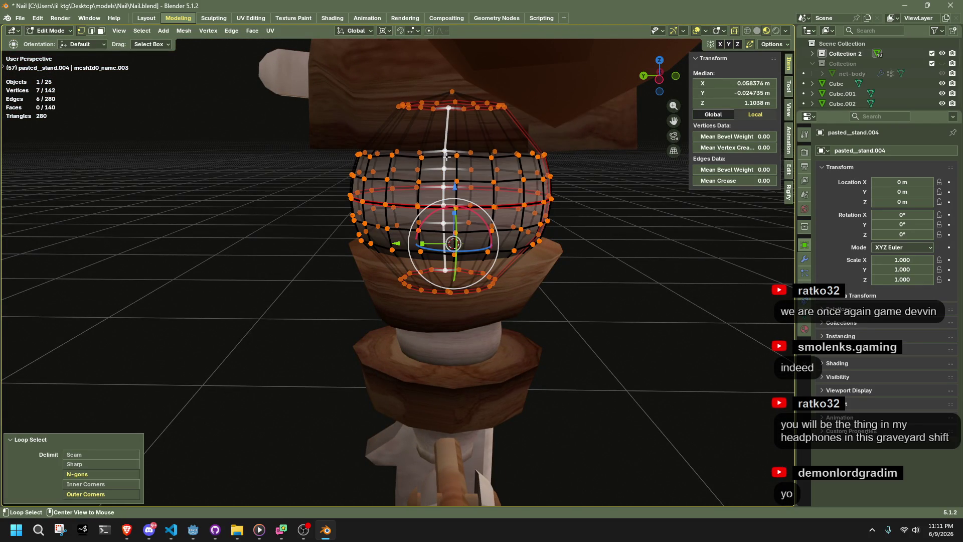
pyautogui.press('Tab')
pyautogui.click(614, 210)
pyautogui.moveTo(538, 201)
pyautogui.mouseDown(button='middle')
pyautogui.moveTo(531, 146)
pyautogui.moveTo(521, 186)
pyautogui.moveTo(542, 173)
pyautogui.moveTo(561, 185)
pyautogui.mouseUp(button='middle')
# Step: Box-select the upper ring's faces and move them about 0.0099 m along Y
pyautogui.press('Tab')
pyautogui.moveTo(515, 213); pyautogui.dragTo(249, 123)
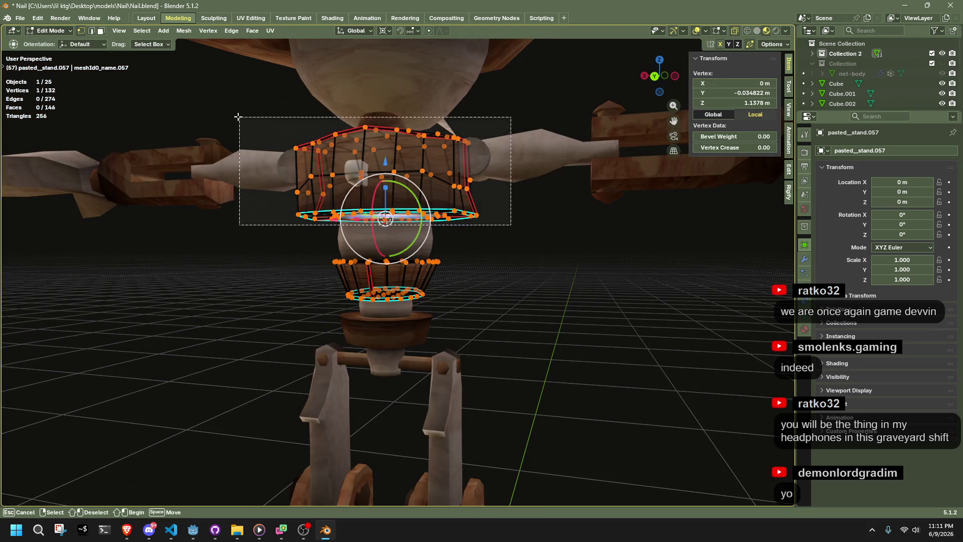
pyautogui.moveTo(248, 124)
pyautogui.mouseDown(button='middle')
pyautogui.moveTo(389, 178)
pyautogui.moveTo(440, 96)
pyautogui.moveTo(508, 114)
pyautogui.mouseUp(button='middle')
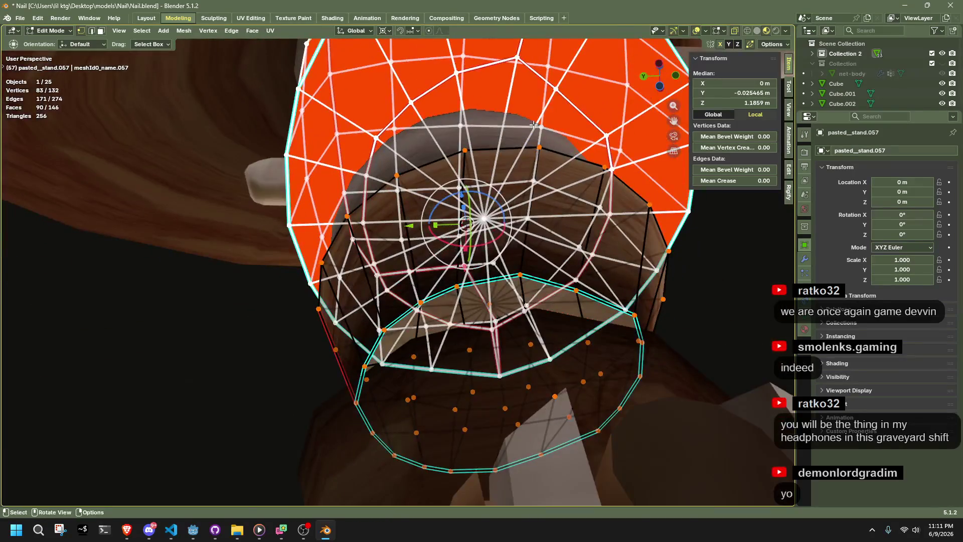
pyautogui.press('g')
pyautogui.press('y')
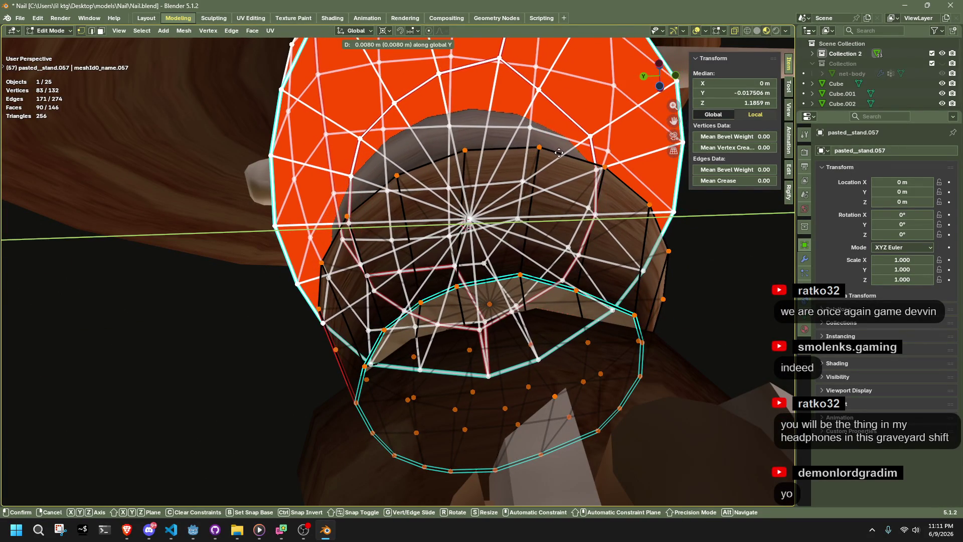
pyautogui.click(555, 152)
# Step: Orbit around the character to check the shifted ring and return to Object Mode
pyautogui.moveTo(555, 152)
pyautogui.mouseDown(button='middle')
pyautogui.moveTo(659, 265)
pyautogui.moveTo(576, 189)
pyautogui.moveTo(609, 189)
pyautogui.mouseUp(button='middle')
pyautogui.scroll(-5, 609, 189)
pyautogui.moveTo(533, 225); pyautogui.dragTo(551, 236, button='middle')
pyautogui.press('Tab')
pyautogui.scroll(5, 575, 278)
pyautogui.moveTo(574, 277)
pyautogui.mouseDown(button='middle')
pyautogui.moveTo(499, 324)
pyautogui.moveTo(457, 327)
pyautogui.moveTo(314, 249)
pyautogui.mouseUp(button='middle')
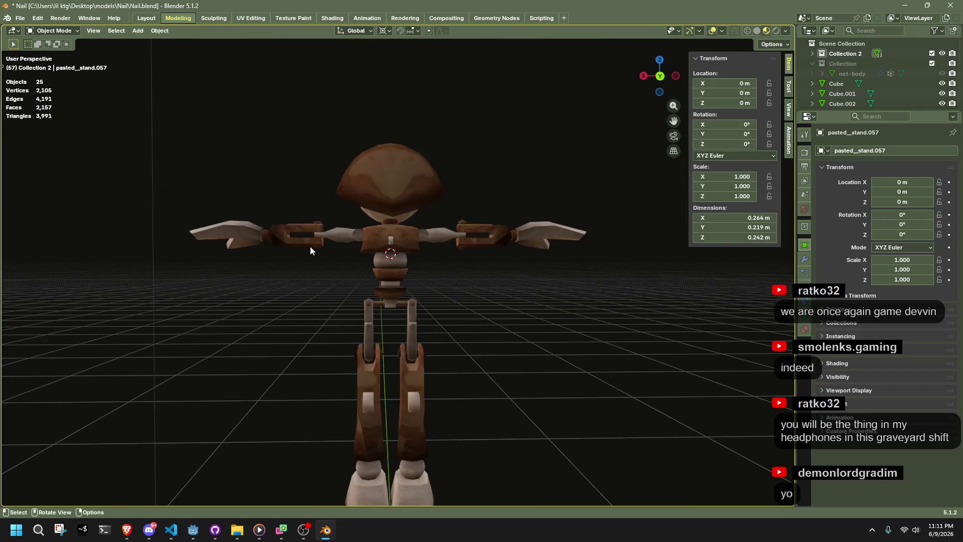
# Step: Select the brown waist rings object pasted_stand.057 and enter its Edit Mode
pyautogui.moveTo(276, 234); pyautogui.dragTo(330, 248)
pyautogui.moveTo(329, 247)
pyautogui.mouseDown(button='middle')
pyautogui.moveTo(435, 272)
pyautogui.moveTo(437, 281)
pyautogui.mouseUp(button='middle')
pyautogui.scroll(3, 437, 283)
pyautogui.press('Tab')
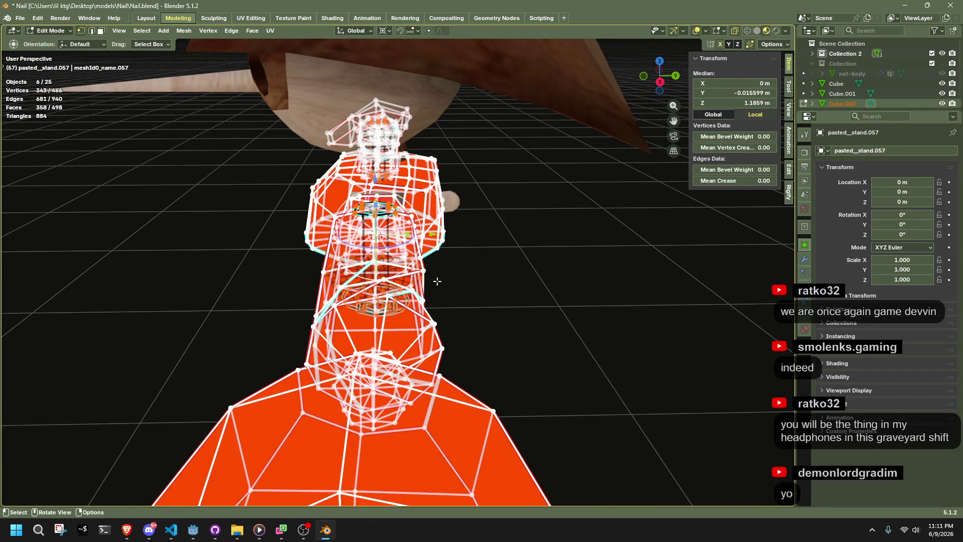
pyautogui.press('Tab')
pyautogui.press('Tab')
pyautogui.press('Tab')
pyautogui.scroll(-5, 525, 275)
pyautogui.click(415, 205)
pyautogui.press('Tab')
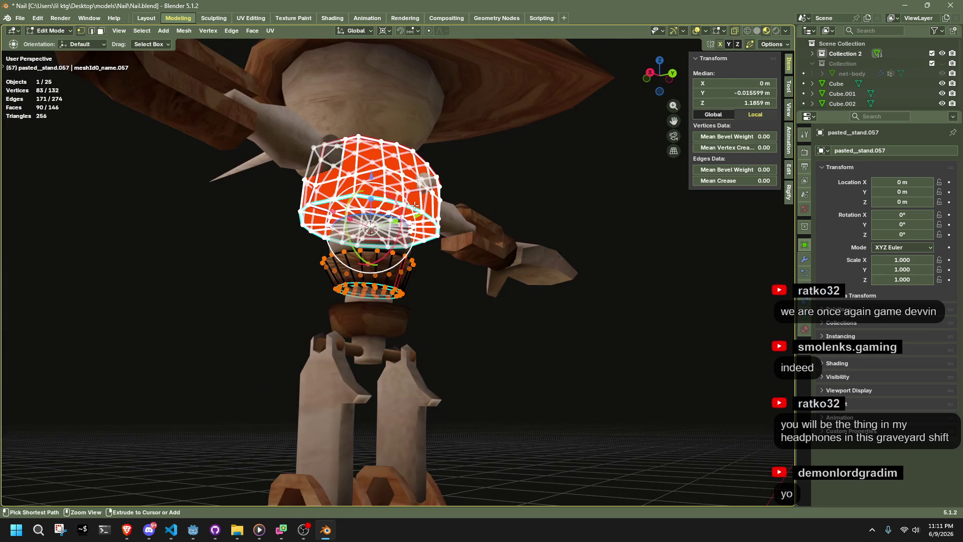
pyautogui.press('Tab')
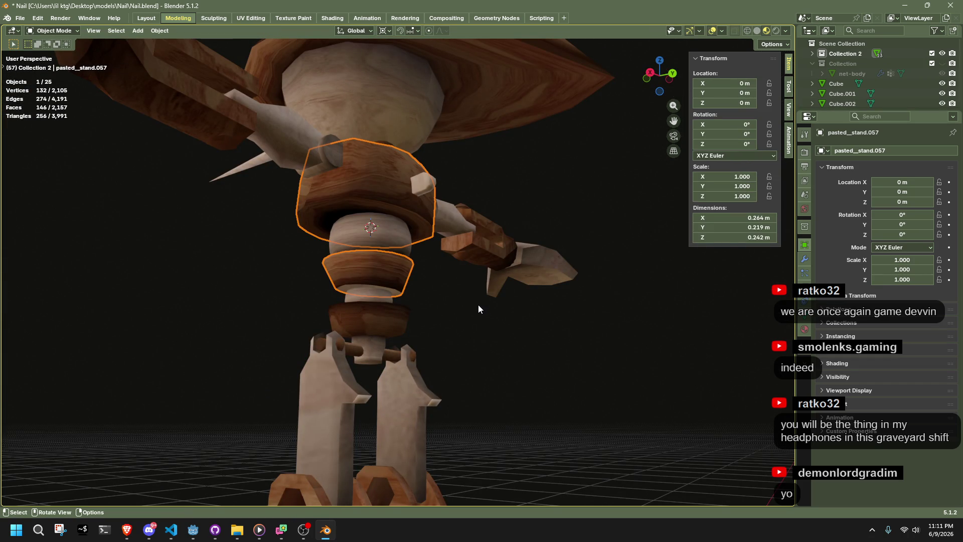
pyautogui.press('Tab')
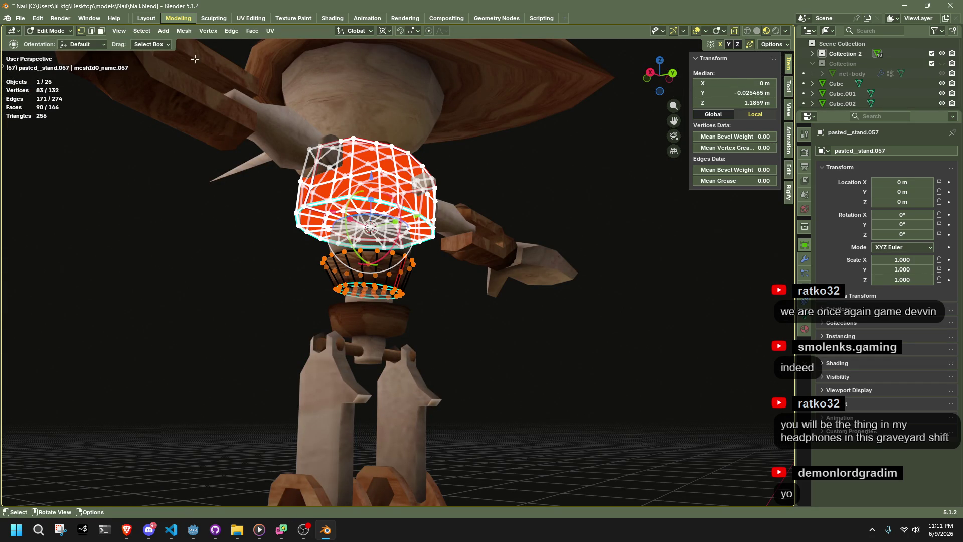
# Step: Separate the rings by loose parts, then select the new upper ring pasted_stand.005 and a neighbouring piece
pyautogui.click(183, 32)
pyautogui.moveTo(233, 131)
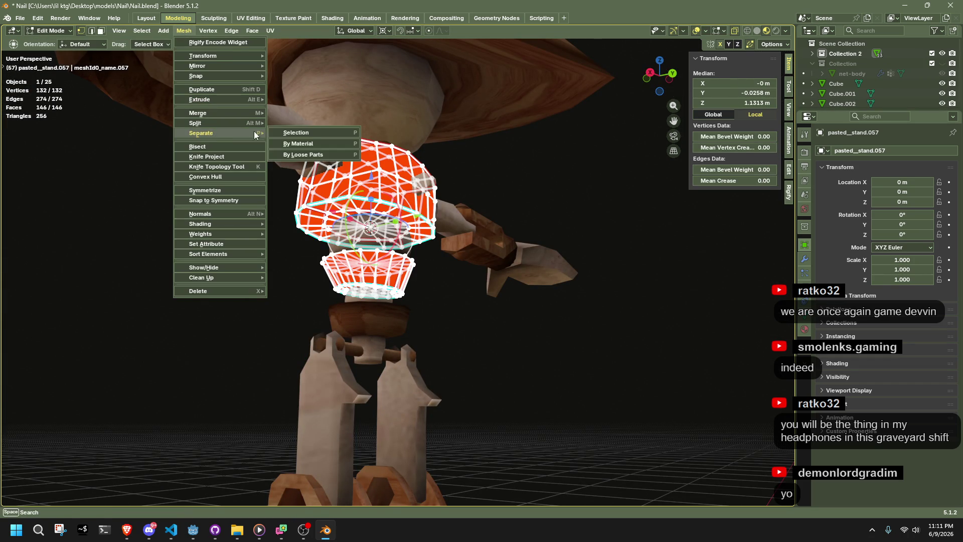
pyautogui.click(293, 155)
pyautogui.press('Tab')
pyautogui.click(474, 317)
pyautogui.click(362, 200)
pyautogui.moveTo(431, 196)
pyautogui.mouseDown(button='middle')
pyautogui.moveTo(464, 263)
pyautogui.moveTo(501, 309)
pyautogui.mouseUp(button='middle')
pyautogui.keyDown('shift'); pyautogui.click(443, 191); pyautogui.keyUp('shift')
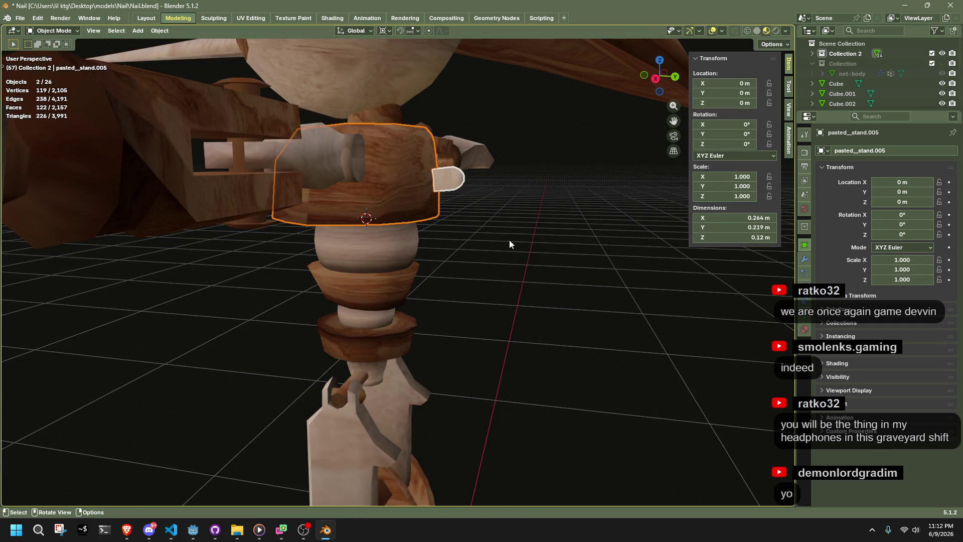
# Step: Select pasted_stand.005 and Plane.002 and start a Y move, then cancel it
pyautogui.click(504, 262)
pyautogui.moveTo(488, 261); pyautogui.dragTo(502, 198, button='middle')
pyautogui.keyDown('shift'); pyautogui.click(405, 159); pyautogui.keyUp('shift')
pyautogui.keyDown('shift'); pyautogui.click(444, 171); pyautogui.keyUp('shift')
pyautogui.moveTo(444, 172)
pyautogui.mouseDown(button='middle')
pyautogui.moveTo(445, 215)
pyautogui.moveTo(301, 259)
pyautogui.moveTo(221, 256)
pyautogui.moveTo(6, 198)
pyautogui.mouseUp(button='middle')
pyautogui.scroll(2, 372, 174)
pyautogui.moveTo(372, 173)
pyautogui.mouseDown(button='middle')
pyautogui.moveTo(365, 225)
pyautogui.moveTo(379, 323)
pyautogui.moveTo(451, 295)
pyautogui.mouseUp(button='middle')
pyautogui.press('g')
pyautogui.press('y')
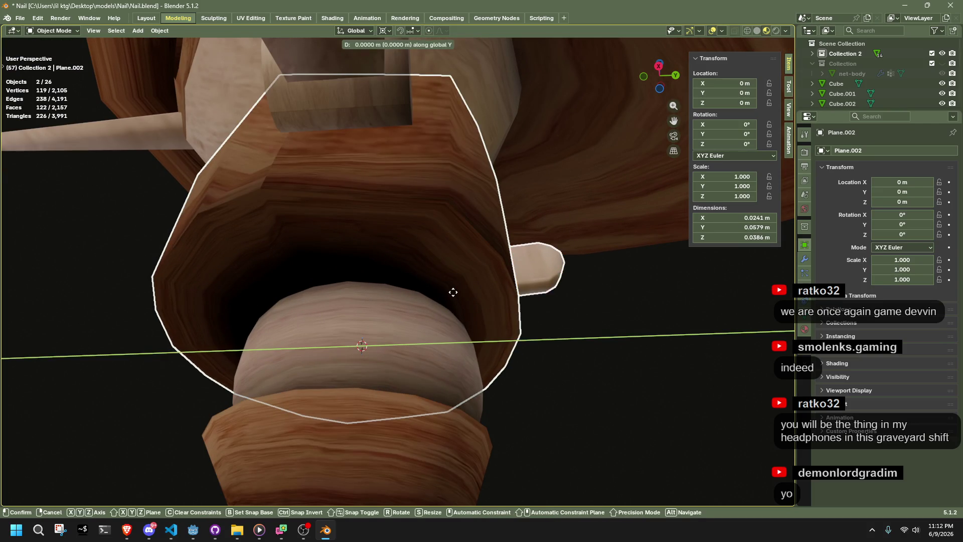
pyautogui.rightClick(472, 295)
# Step: From the back orthographic view, select the arm and body pieces and move them along Y
pyautogui.scroll(-3, 471, 293)
pyautogui.moveTo(470, 294)
pyautogui.mouseDown(button='middle')
pyautogui.moveTo(422, 362)
pyautogui.moveTo(376, 380)
pyautogui.mouseUp(button='middle')
pyautogui.scroll(-3, 474, 354)
pyautogui.moveTo(474, 354); pyautogui.dragTo(567, 212, button='middle')
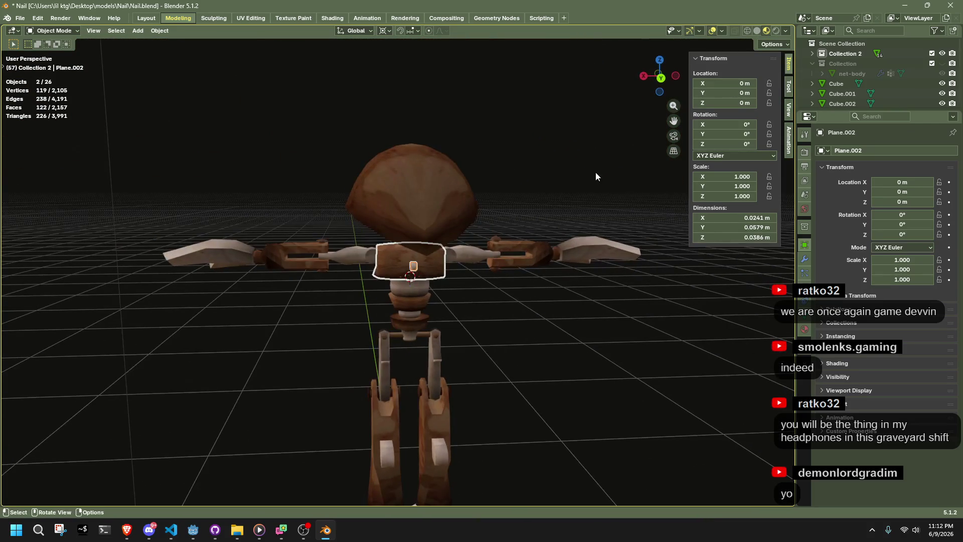
pyautogui.click(660, 79)
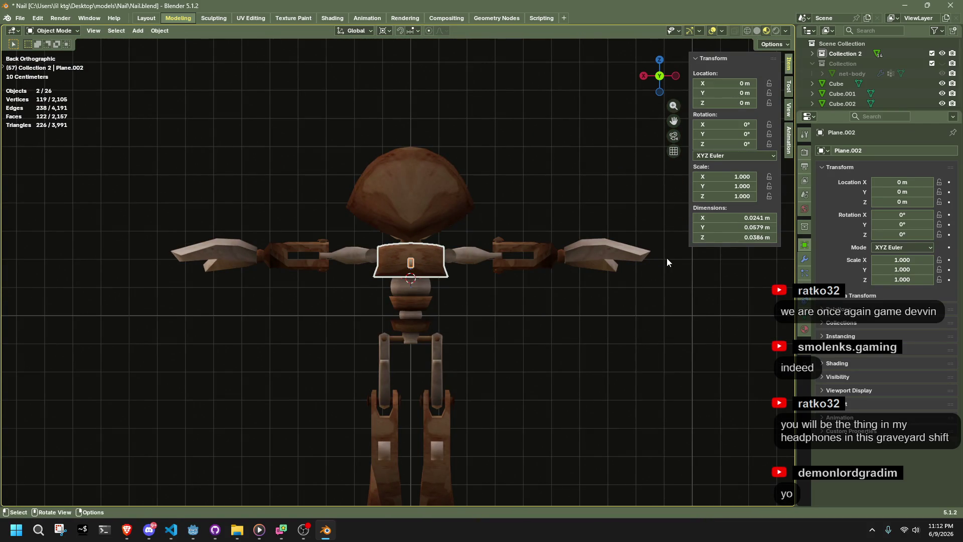
pyautogui.moveTo(137, 258); pyautogui.dragTo(125, 263)
pyautogui.moveTo(311, 286)
pyautogui.mouseDown(button='middle')
pyautogui.moveTo(489, 273)
pyautogui.moveTo(504, 248)
pyautogui.mouseUp(button='middle')
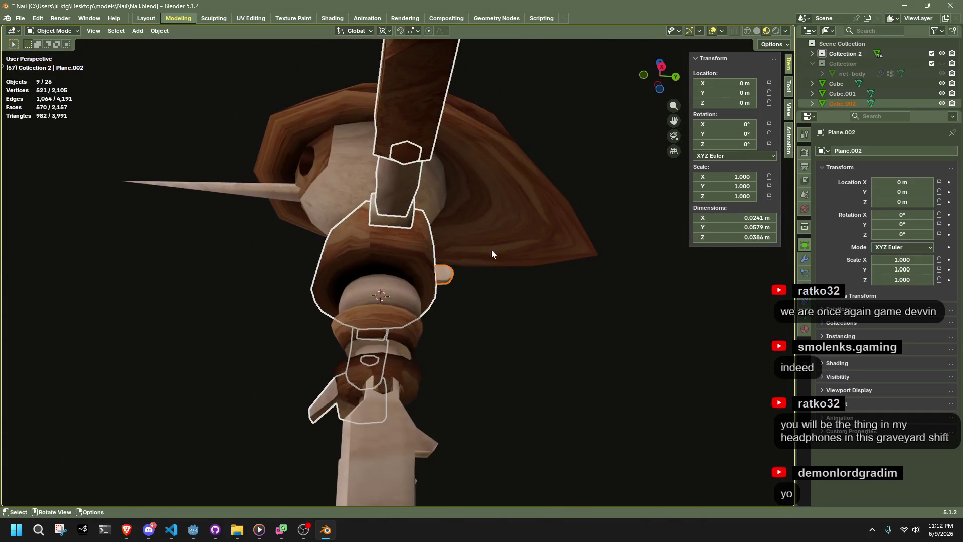
pyautogui.click(489, 253)
pyautogui.scroll(6, 441, 311)
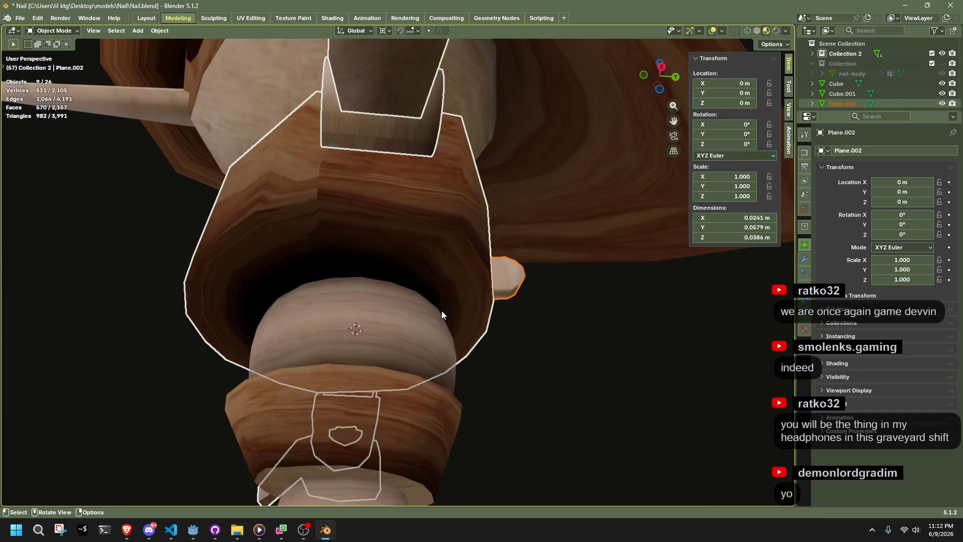
# Step: Try moving the whole collar mesh along Y and snapping it to the 3D cursor, undoing both
pyautogui.press('Tab')
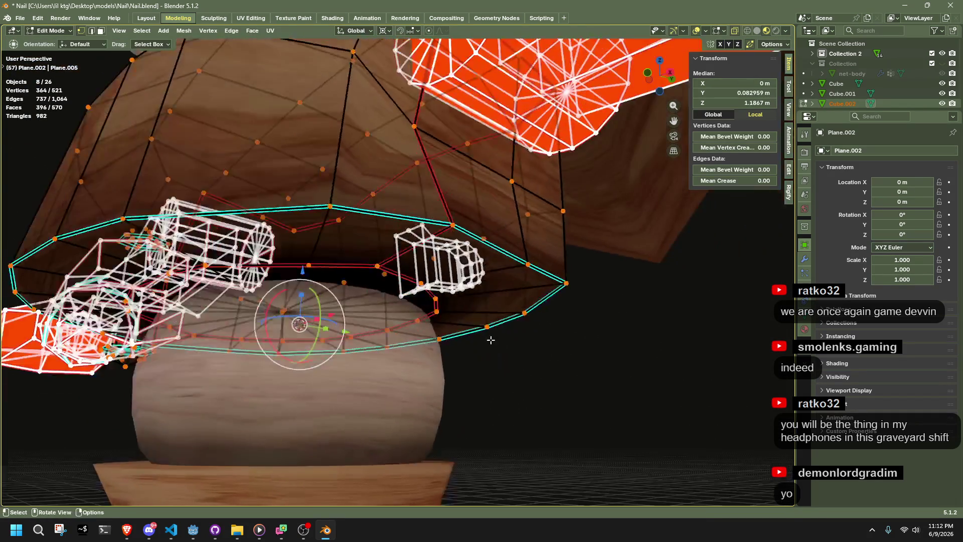
pyautogui.press('a')
pyautogui.press('g')
pyautogui.press('y')
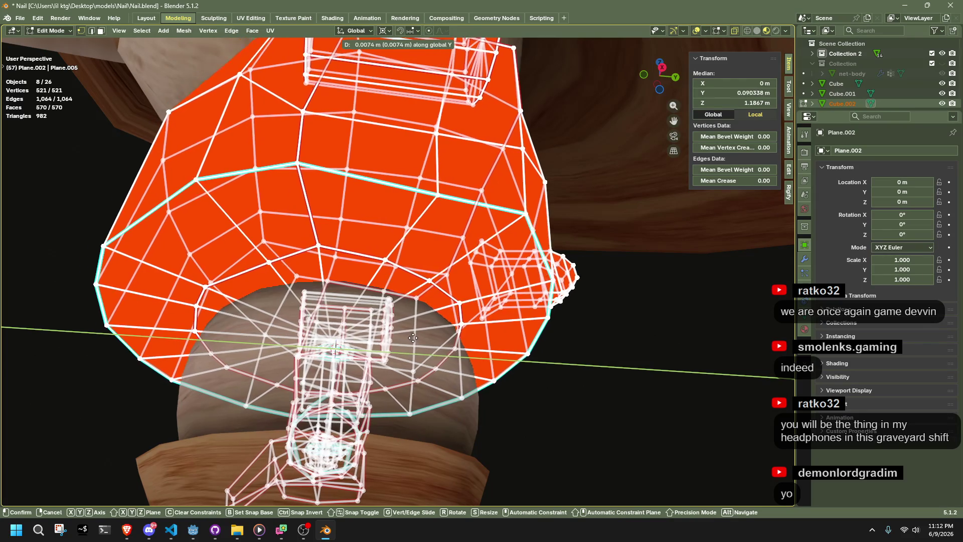
pyautogui.click(425, 339)
pyautogui.hotkey('ctrl', 'z')
pyautogui.scroll(2, 448, 307)
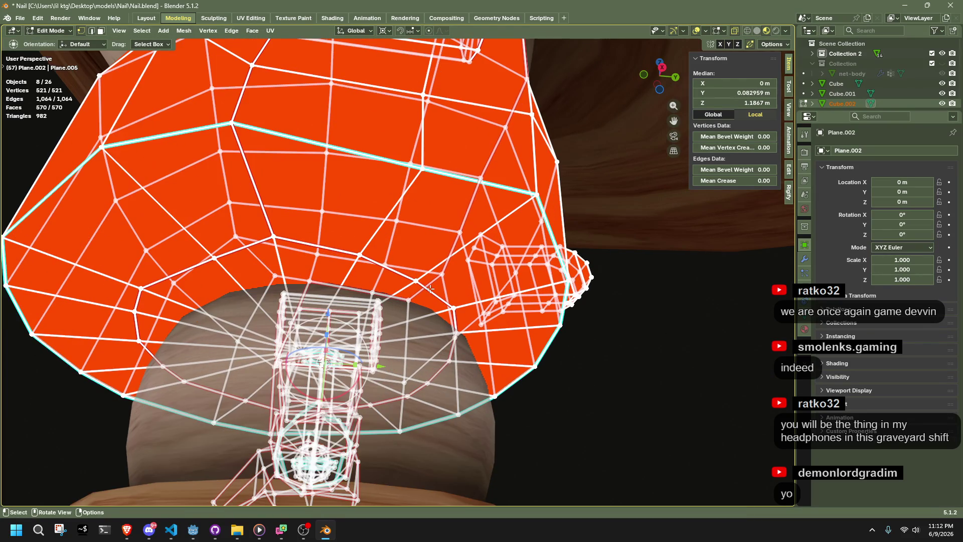
pyautogui.moveTo(348, 264)
pyautogui.mouseDown(button='middle')
pyautogui.moveTo(609, 325)
pyautogui.moveTo(537, 312)
pyautogui.moveTo(495, 271)
pyautogui.moveTo(241, 303)
pyautogui.moveTo(197, 273)
pyautogui.moveTo(123, 251)
pyautogui.moveTo(30, 260)
pyautogui.moveTo(45, 285)
pyautogui.mouseUp(button='middle')
pyautogui.hotkey('shift', 's')
pyautogui.press('7')
pyautogui.hotkey('ctrl', 'z')
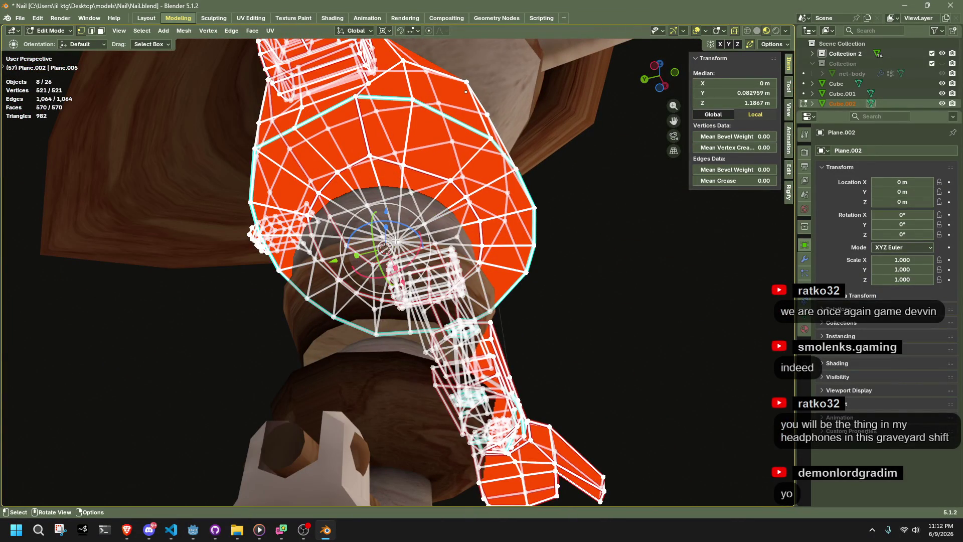
# Step: Snap the ring fan's centre vertex to the 3D cursor, flatten it with zero XY scale, enable proportional editing
pyautogui.click(396, 242)
pyautogui.hotkey('shift', 's')
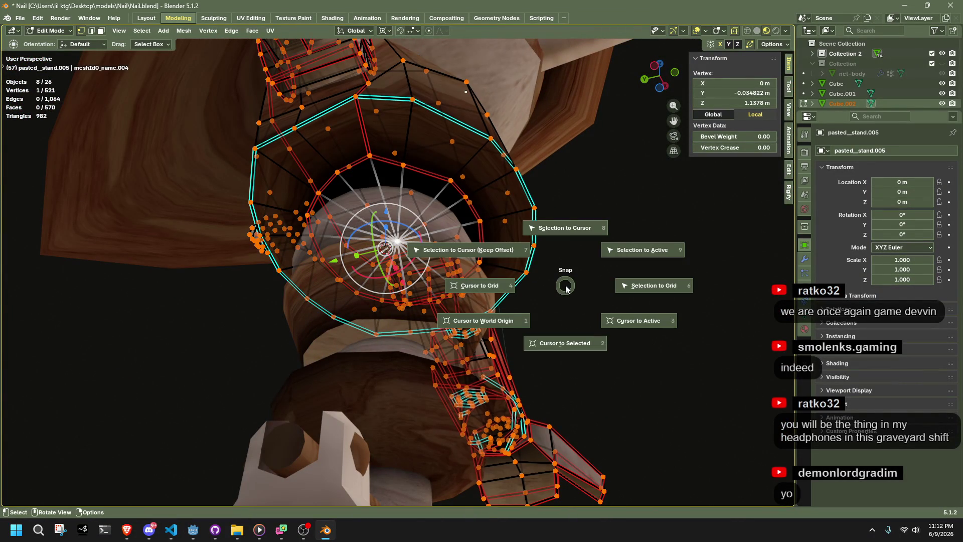
pyautogui.press('7')
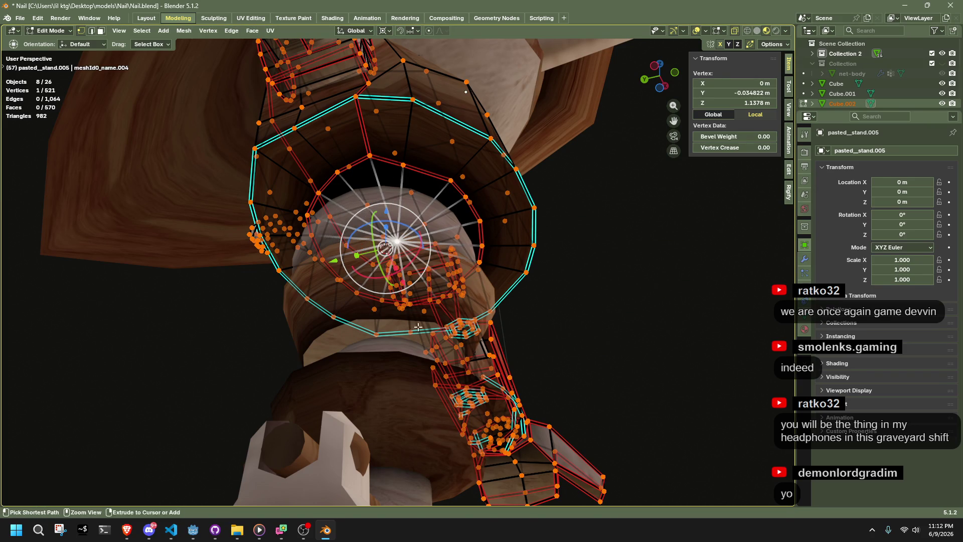
pyautogui.click(567, 305)
pyautogui.press('s')
pyautogui.hotkey('shift', 'z')
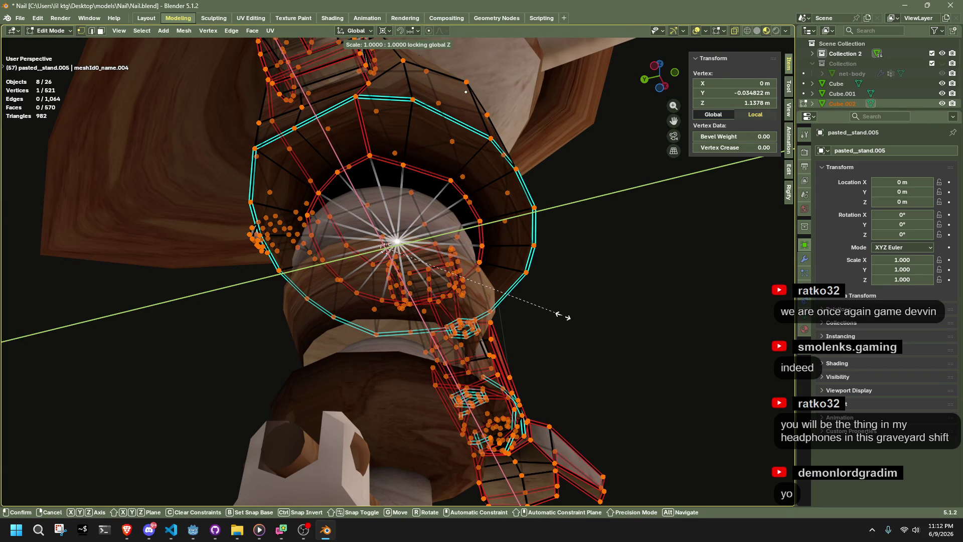
pyautogui.press('0')
pyautogui.press('Return')
pyautogui.click(80, 494)
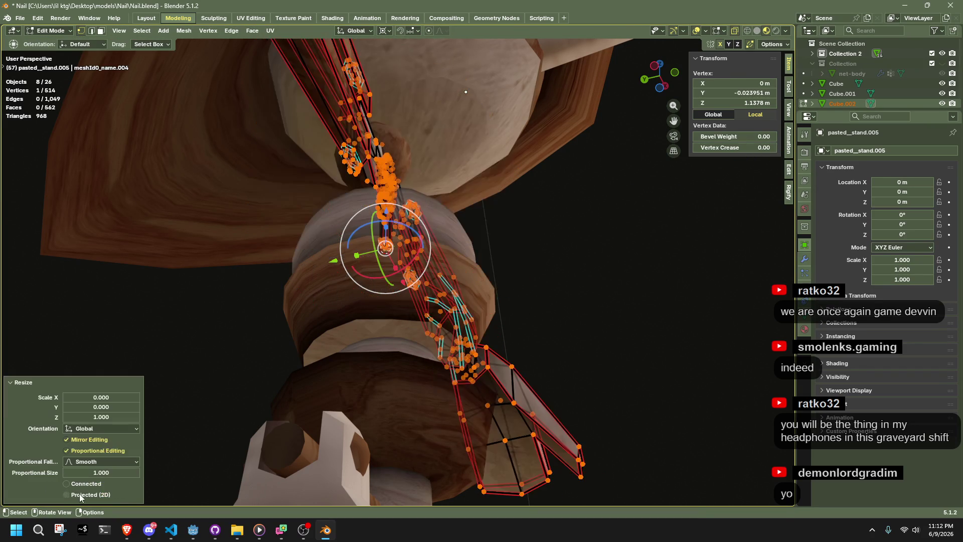
# Step: Select and frame the single pole vertex, nudge it, then zoom in from a straight side view
pyautogui.press('a')
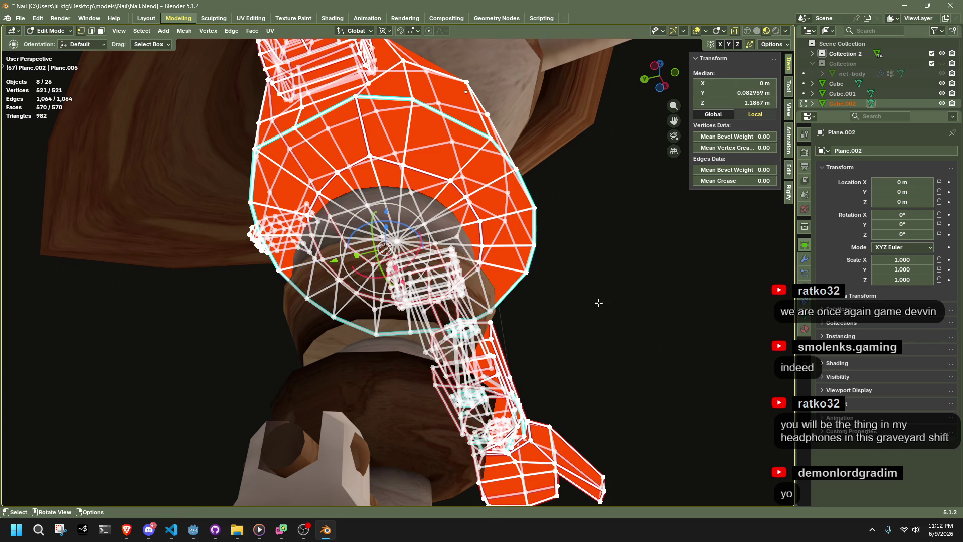
pyautogui.click(566, 304)
pyautogui.click(396, 242)
pyautogui.press('KP_Decimal')
pyautogui.moveTo(502, 371)
pyautogui.mouseDown(button='middle')
pyautogui.moveTo(512, 385)
pyautogui.moveTo(536, 293)
pyautogui.mouseUp(button='middle')
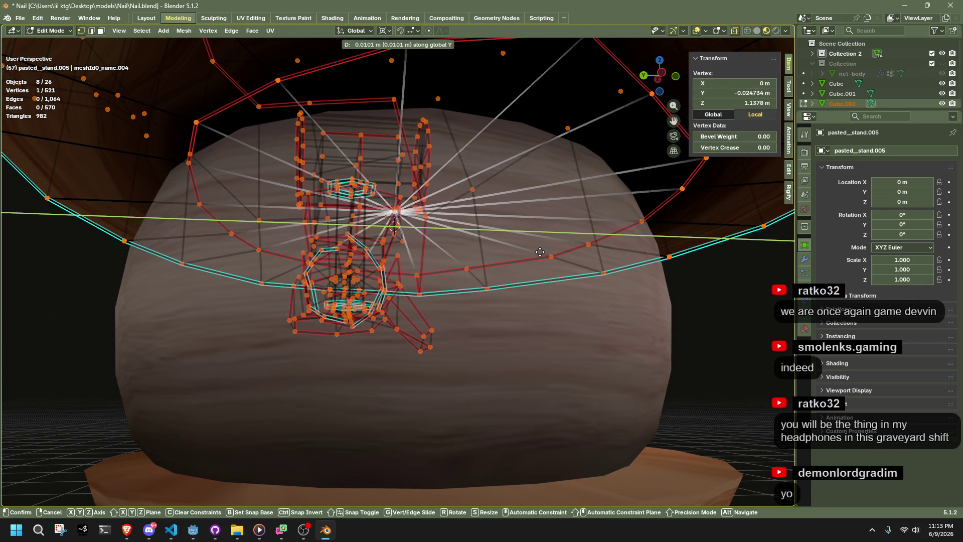
pyautogui.click(571, 254)
pyautogui.click(647, 102)
pyautogui.scroll(4, 344, 311)
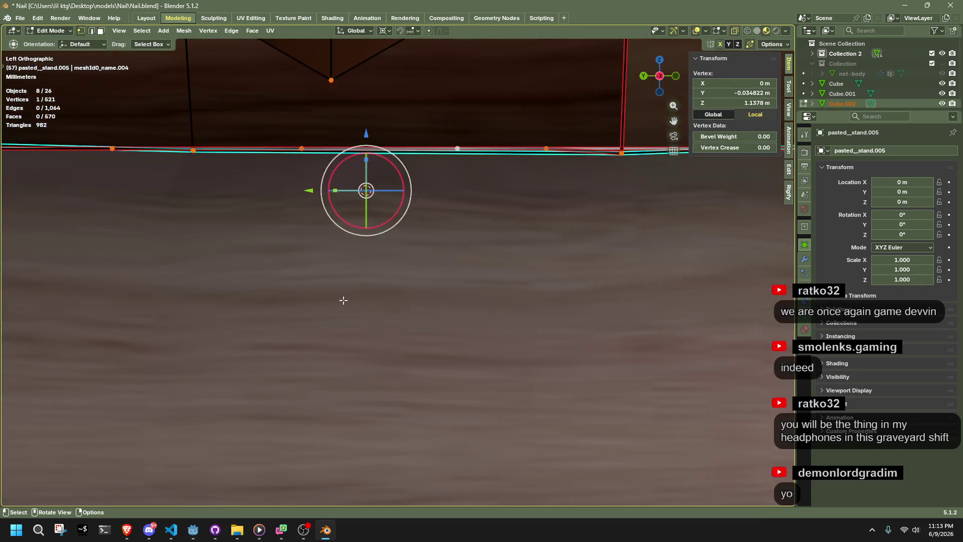
pyautogui.scroll(-3, 393, 60)
pyautogui.moveTo(413, 130)
pyautogui.keyDown('ctrl'); pyautogui.mouseDown(button='middle')
pyautogui.moveTo(441, 263)
pyautogui.moveTo(541, 302)
pyautogui.moveTo(505, 203)
pyautogui.mouseUp(button='middle'); pyautogui.keyUp('ctrl')
# Step: Move the pole vertex about 0.01 m along Y and return to Object Mode
pyautogui.press('g')
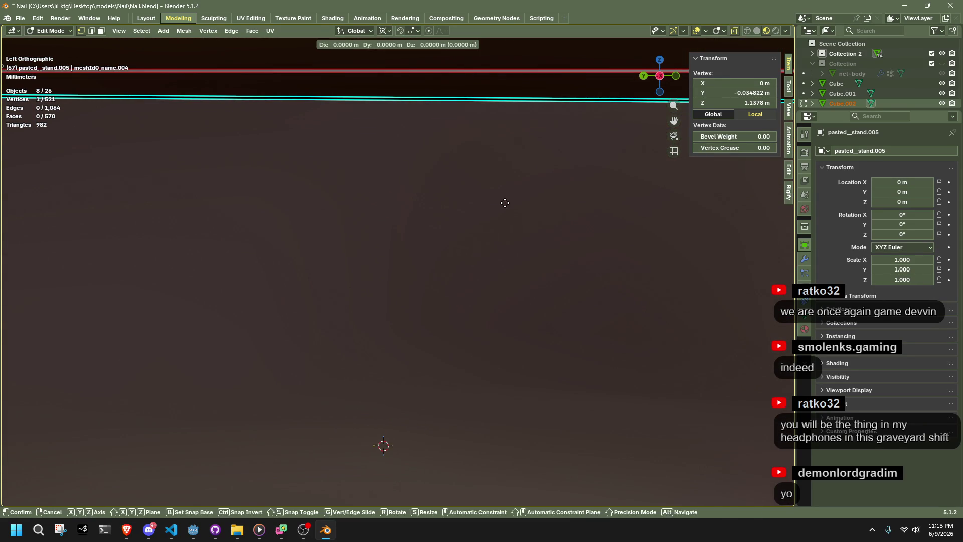
pyautogui.click(377, 179)
pyautogui.scroll(-5, 376, 179)
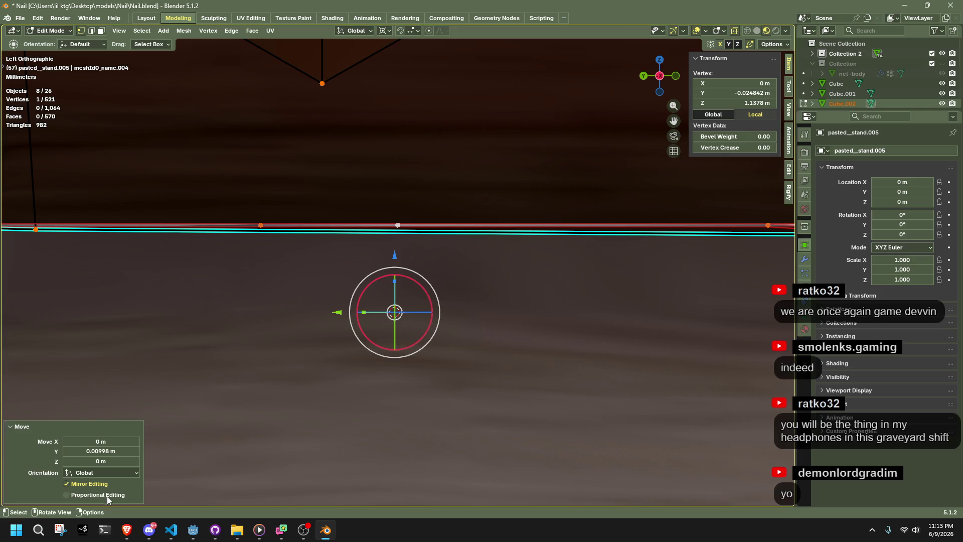
pyautogui.moveTo(451, 226)
pyautogui.mouseDown(button='middle')
pyautogui.moveTo(577, 284)
pyautogui.moveTo(546, 303)
pyautogui.moveTo(354, 346)
pyautogui.mouseUp(button='middle')
pyautogui.press('Tab')
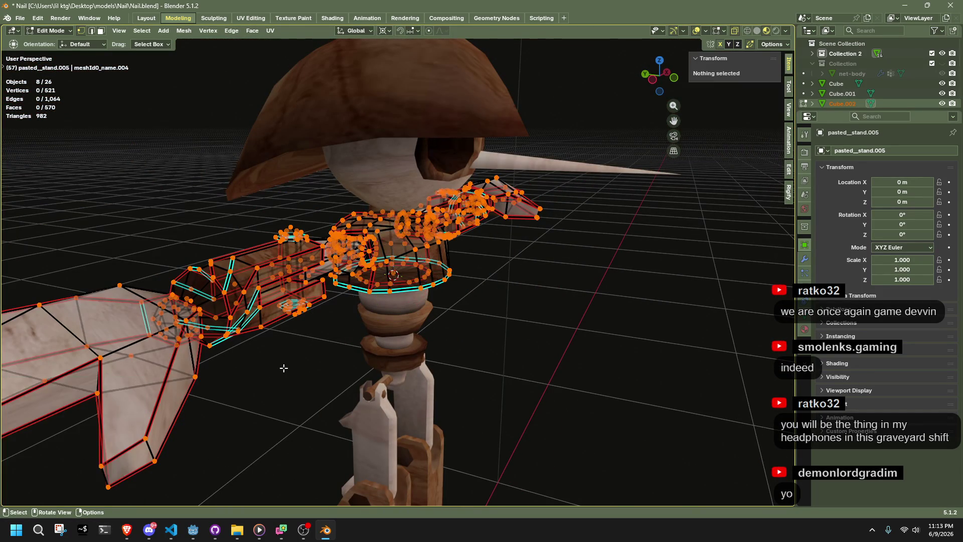
# Step: Step back and forth through the undo history of the vertex move, checking it from the top view
pyautogui.press('Tab')
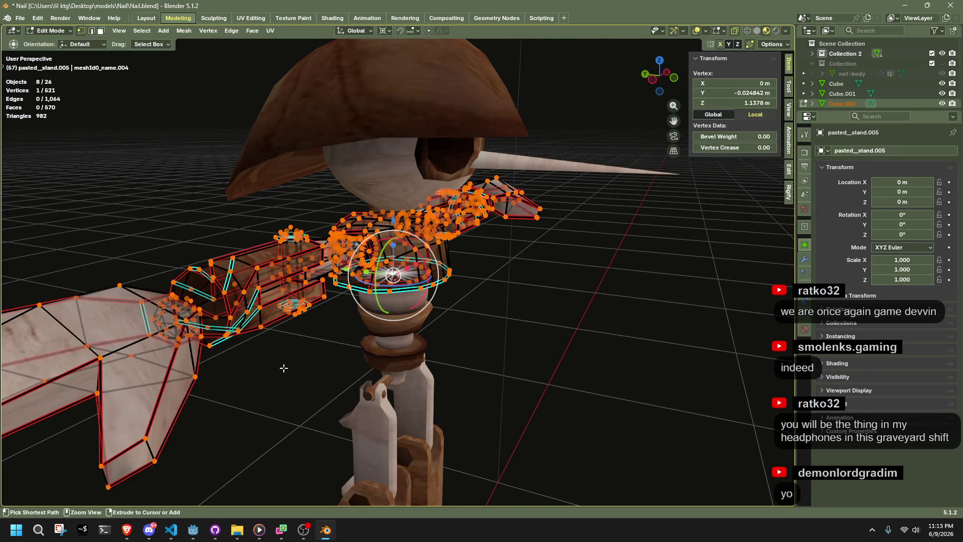
pyautogui.hotkey('ctrl', 'z')
pyautogui.hotkey('ctrl', 'shift', 'z')
pyautogui.hotkey('ctrl', 'shift', 'z')
pyautogui.hotkey('ctrl', 'z')
pyautogui.hotkey('ctrl', 'z')
pyautogui.hotkey('ctrl', 'shift', 'z')
pyautogui.hotkey('ctrl', 'z')
pyautogui.hotkey('ctrl', 'shift', 'z')
pyautogui.moveTo(284, 369); pyautogui.dragTo(608, 194, button='middle')
pyautogui.press('KP_7')
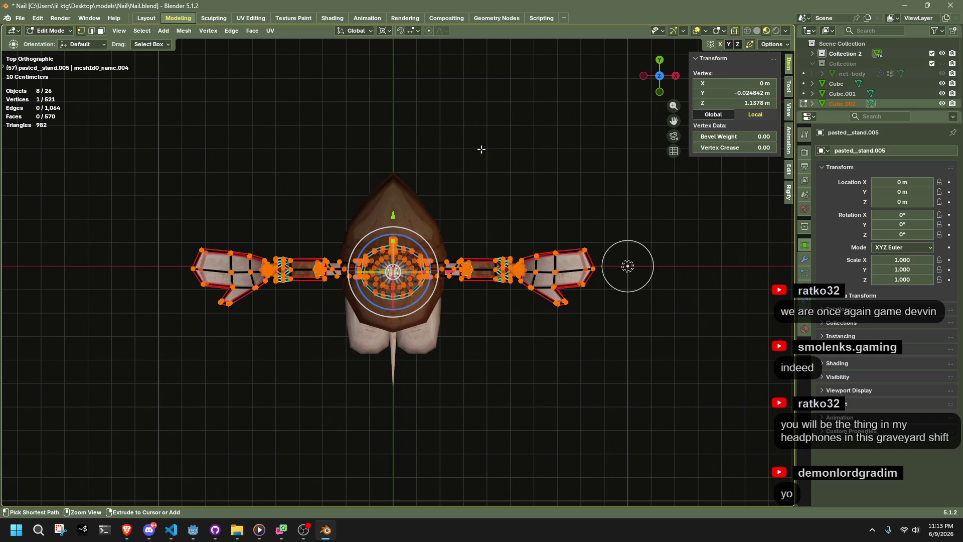
pyautogui.moveTo(515, 288)
pyautogui.mouseDown(button='middle')
pyautogui.moveTo(507, 163)
pyautogui.moveTo(570, 166)
pyautogui.moveTo(512, 231)
pyautogui.mouseUp(button='middle')
# Step: Box-select the pasted_stand.005 collar piece under the beak, frame it in side view, and enter Edit Mode
pyautogui.press('Tab')
pyautogui.scroll(4, 511, 227)
pyautogui.hotkey('alt', 'a')
pyautogui.moveTo(555, 285)
pyautogui.mouseDown(button='middle')
pyautogui.moveTo(562, 265)
pyautogui.moveTo(555, 274)
pyautogui.mouseUp(button='middle')
pyautogui.moveTo(496, 261); pyautogui.dragTo(501, 266, button='middle')
pyautogui.moveTo(501, 266); pyautogui.dragTo(363, 244)
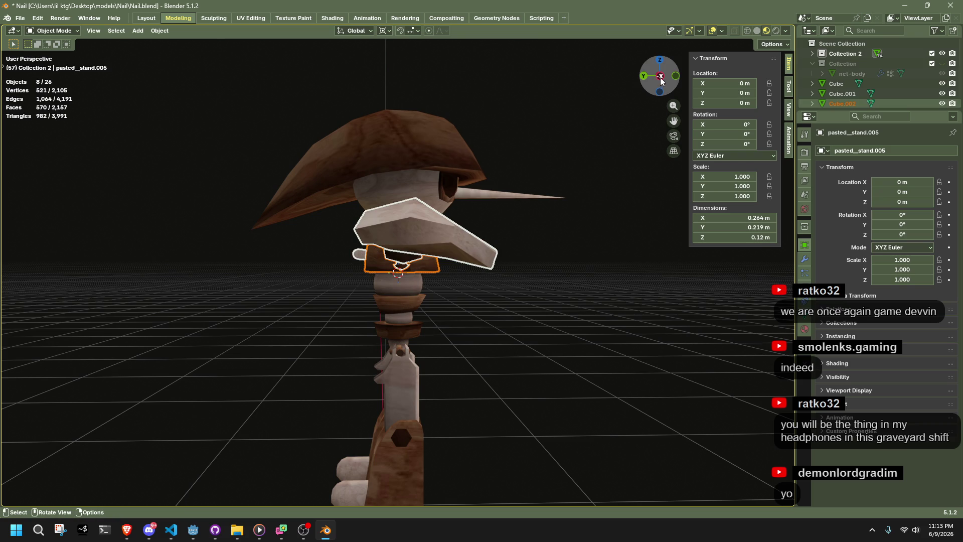
pyautogui.press('KP_Decimal')
pyautogui.scroll(3, 438, 279)
pyautogui.press('Tab')
pyautogui.press('ctrl+KP_3')
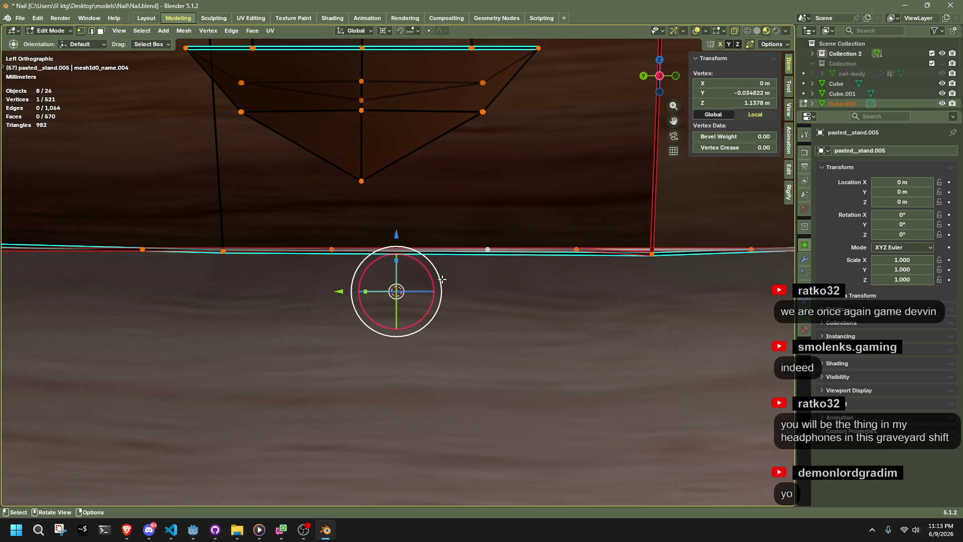
# Step: Move the whole pasted_stand.005 mesh about 0.01 m along Y, then return to Object Mode
pyautogui.press('y')
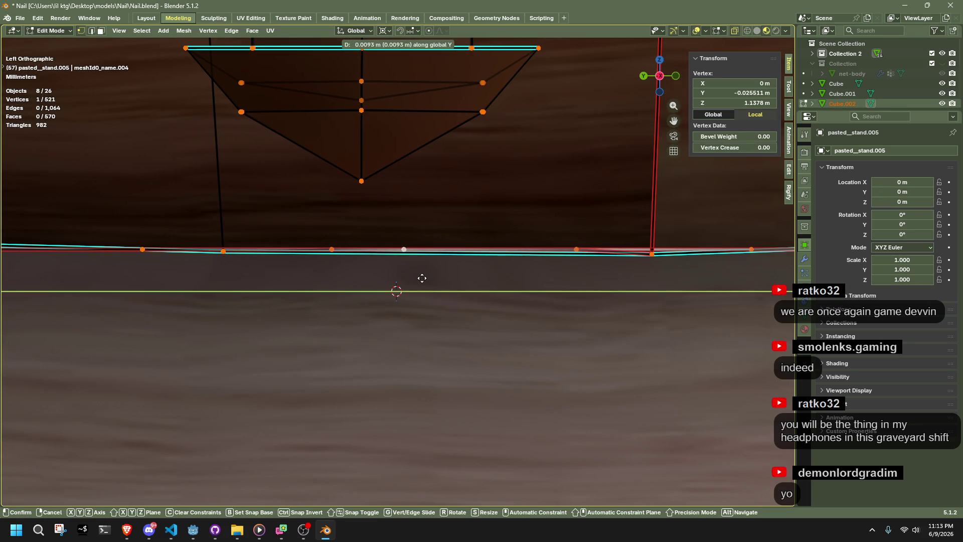
pyautogui.click(434, 274)
pyautogui.press('a')
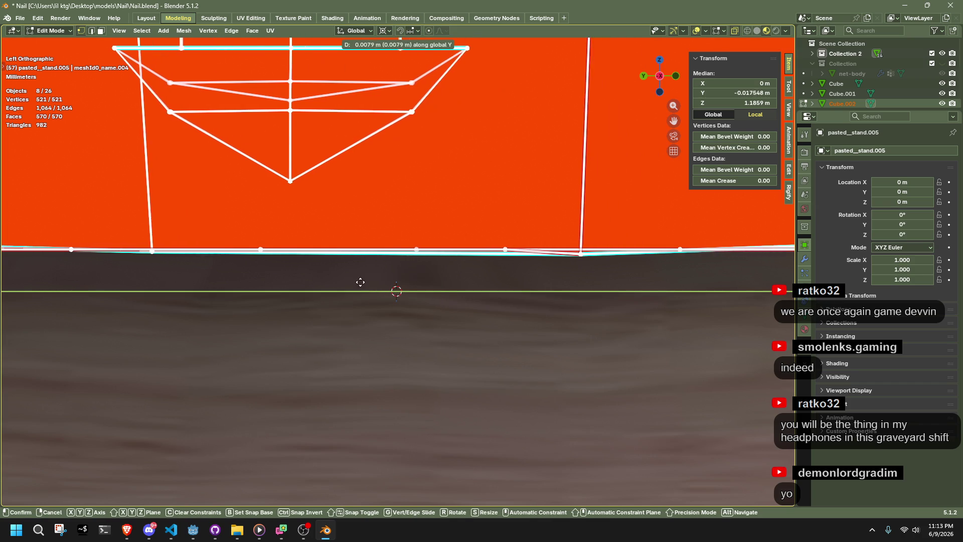
pyautogui.click(344, 283)
pyautogui.scroll(6, 365, 280)
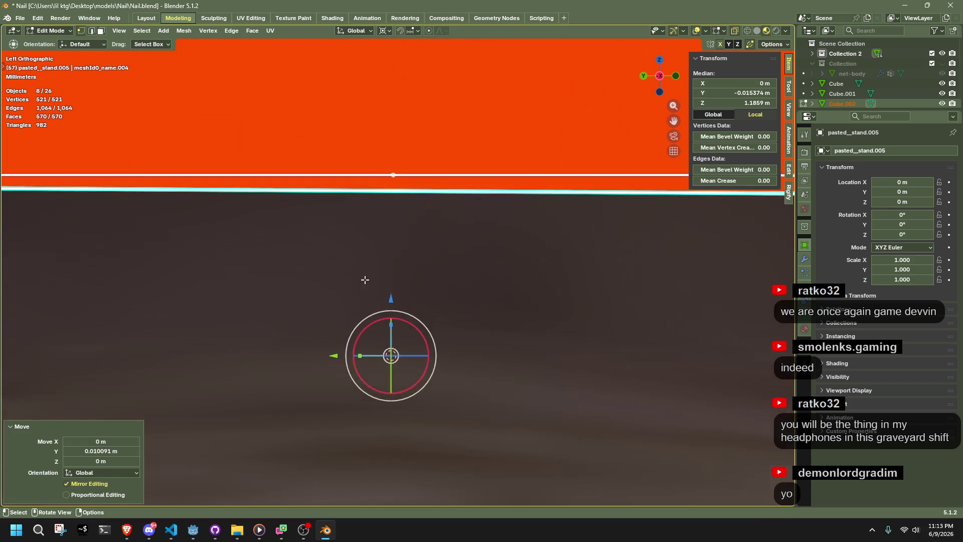
pyautogui.scroll(-4, 365, 279)
pyautogui.scroll(-8, 365, 280)
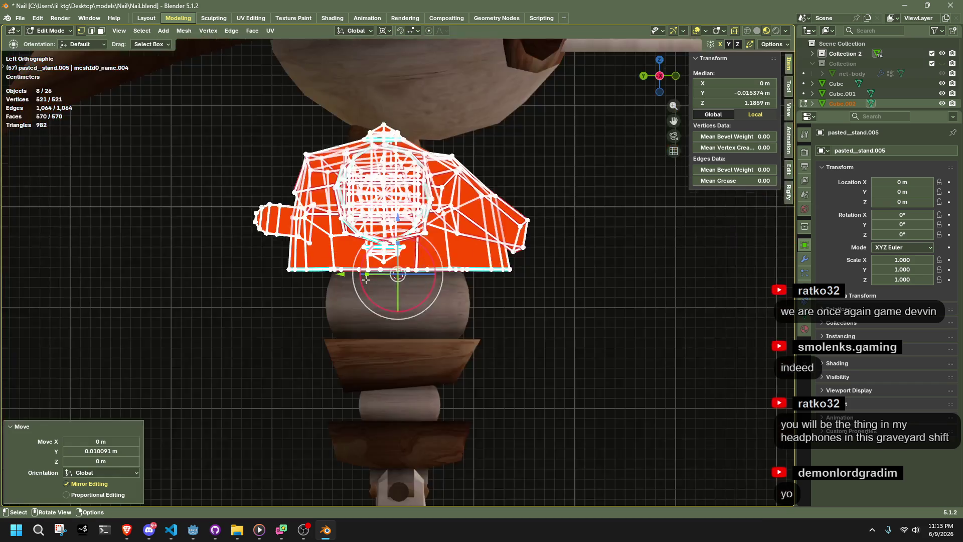
pyautogui.press('Tab')
pyautogui.click(471, 329)
pyautogui.moveTo(450, 336)
pyautogui.mouseDown(button='middle')
pyautogui.moveTo(411, 350)
pyautogui.moveTo(243, 343)
pyautogui.moveTo(220, 357)
pyautogui.moveTo(255, 339)
pyautogui.moveTo(480, 351)
pyautogui.moveTo(613, 369)
pyautogui.moveTo(688, 359)
pyautogui.moveTo(751, 330)
pyautogui.moveTo(28, 320)
pyautogui.moveTo(391, 354)
pyautogui.moveTo(357, 336)
pyautogui.mouseUp(button='middle')
# Step: Snap the 3D cursor to the world origin and inspect the pasted_stand.003 shoulder rings in front view
pyautogui.click(439, 259)
pyautogui.click(423, 258)
pyautogui.hotkey('shift', 's')
pyautogui.click(454, 271)
pyautogui.press('KP_Decimal')
pyautogui.press('Tab')
pyautogui.press('a')
pyautogui.click(653, 79)
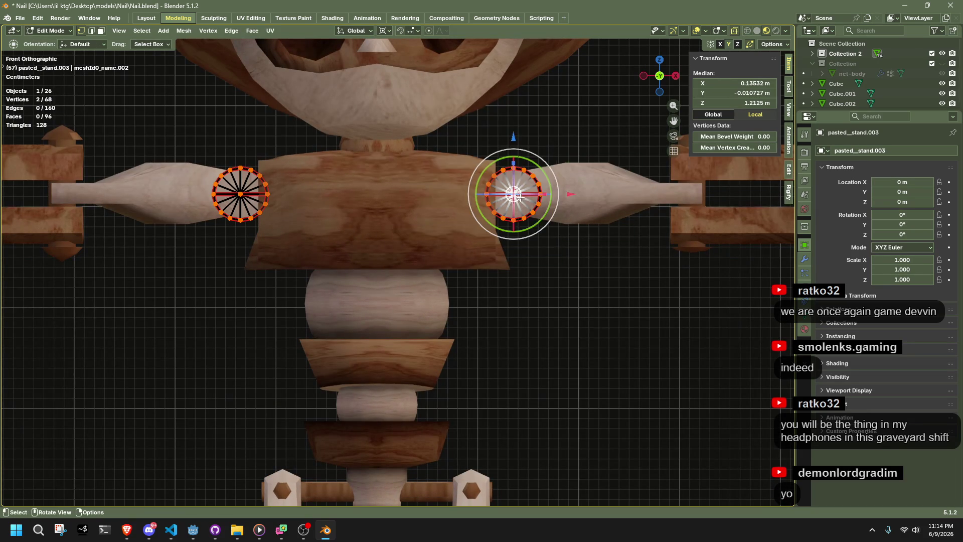
pyautogui.press('Tab')
pyautogui.scroll(-6, 563, 273)
# Step: Box-select both arms and test a rotation, then undo it to keep the T-pose
pyautogui.moveTo(622, 271); pyautogui.dragTo(436, 198)
pyautogui.scroll(-1, 475, 261)
pyautogui.moveTo(645, 293); pyautogui.dragTo(645, 293)
pyautogui.scroll(-2, 437, 269)
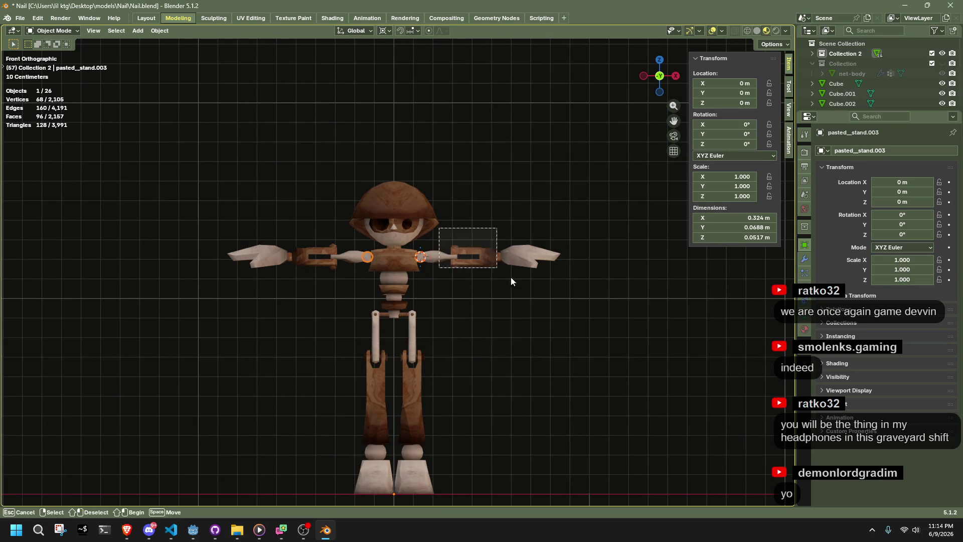
pyautogui.moveTo(476, 250); pyautogui.dragTo(545, 214)
pyautogui.press('r')
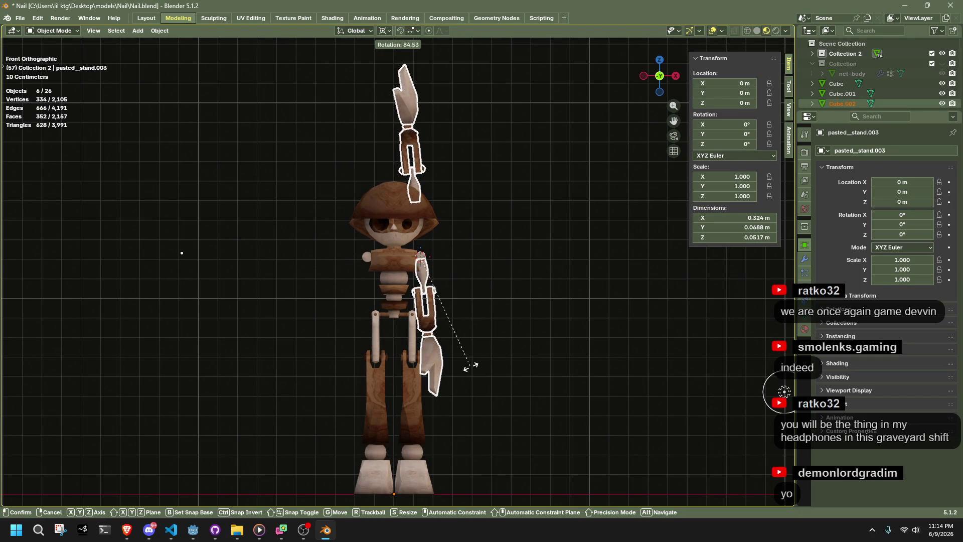
pyautogui.click(471, 366)
pyautogui.moveTo(471, 366)
pyautogui.mouseDown(button='middle')
pyautogui.moveTo(509, 366)
pyautogui.moveTo(400, 363)
pyautogui.moveTo(453, 378)
pyautogui.mouseUp(button='middle')
pyautogui.hotkey('ctrl', 'z')
pyautogui.hotkey('alt', 'a')
pyautogui.scroll(5, 531, 320)
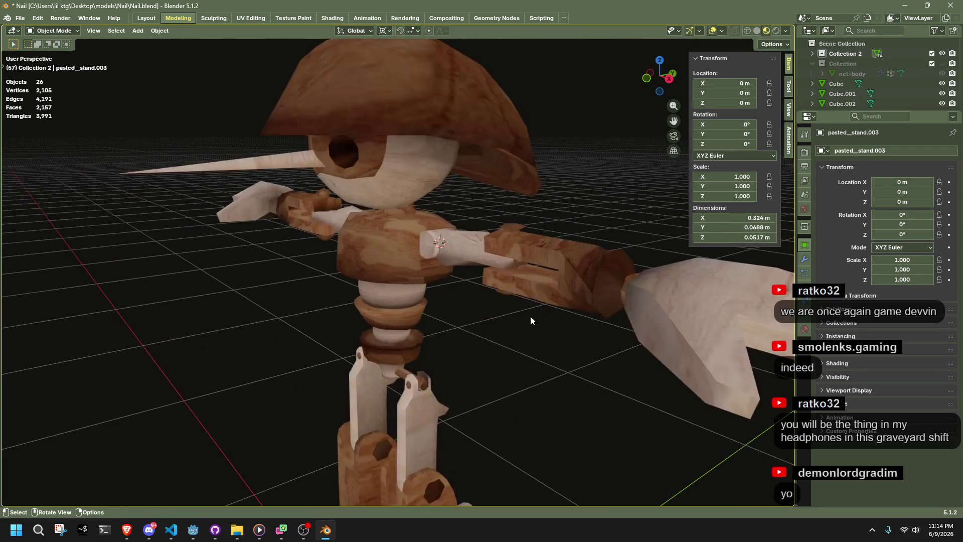
# Step: Choose an option from the viewport context menu, then orbit around the torso and arm
pyautogui.rightClick(530, 320)
pyautogui.click(529, 350)
pyautogui.scroll(-5, 528, 351)
pyautogui.moveTo(515, 287)
pyautogui.mouseDown(button='middle')
pyautogui.moveTo(453, 303)
pyautogui.moveTo(339, 292)
pyautogui.moveTo(372, 275)
pyautogui.moveTo(505, 283)
pyautogui.mouseUp(button='middle')
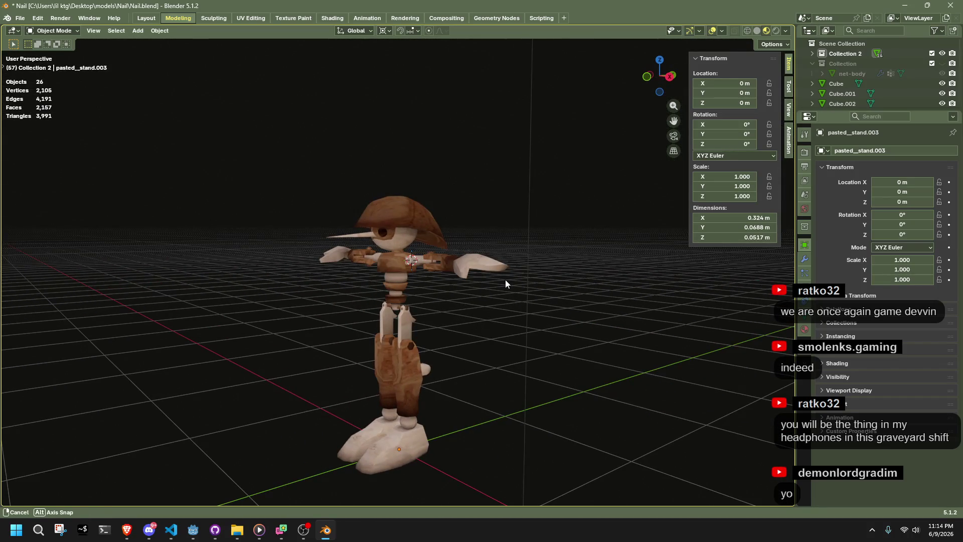
pyautogui.scroll(8, 506, 283)
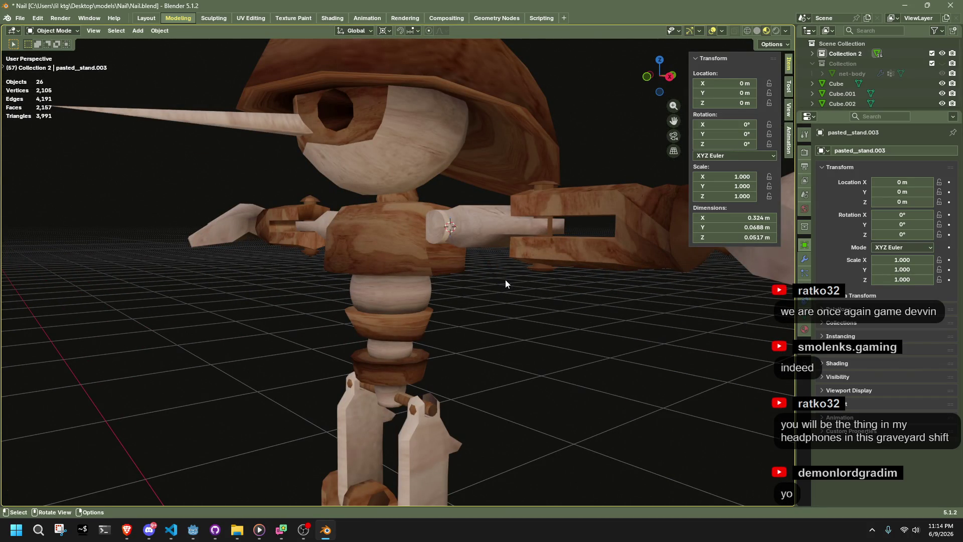
pyautogui.scroll(2, 505, 279)
pyautogui.moveTo(426, 303)
pyautogui.mouseDown(button='middle')
pyautogui.moveTo(525, 323)
pyautogui.moveTo(591, 282)
pyautogui.moveTo(646, 273)
pyautogui.moveTo(528, 290)
pyautogui.moveTo(369, 262)
pyautogui.moveTo(451, 296)
pyautogui.moveTo(464, 321)
pyautogui.moveTo(405, 301)
pyautogui.mouseUp(button='middle')
# Step: Set the origin of the sphere under the torso to the 3D cursor at its geometry
pyautogui.hotkey('shift', 's')
pyautogui.click(407, 292)
pyautogui.press('KP_Decimal')
pyautogui.press('Tab')
pyautogui.hotkey('shift', 's')
pyautogui.press('Tab')
pyautogui.scroll(-5, 423, 224)
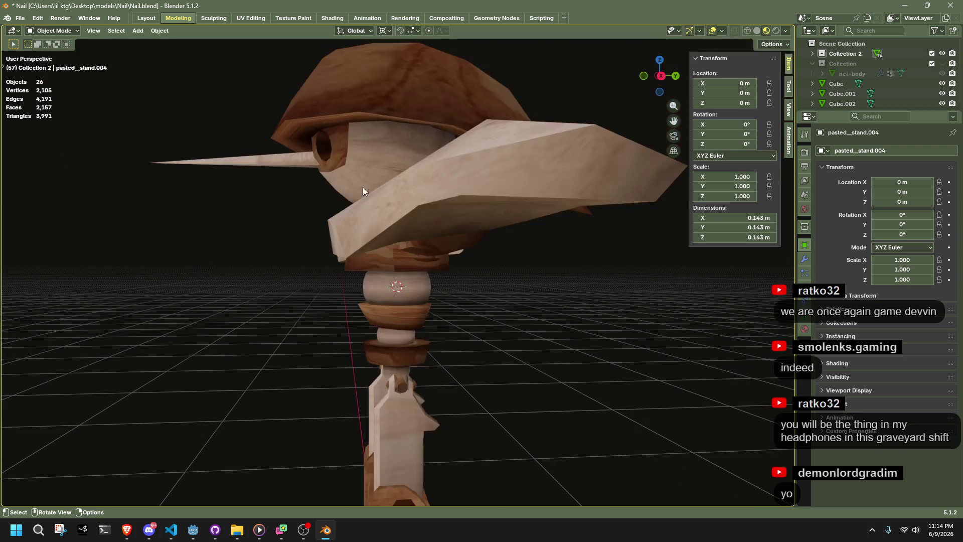
pyautogui.click(158, 32)
pyautogui.moveTo(211, 53)
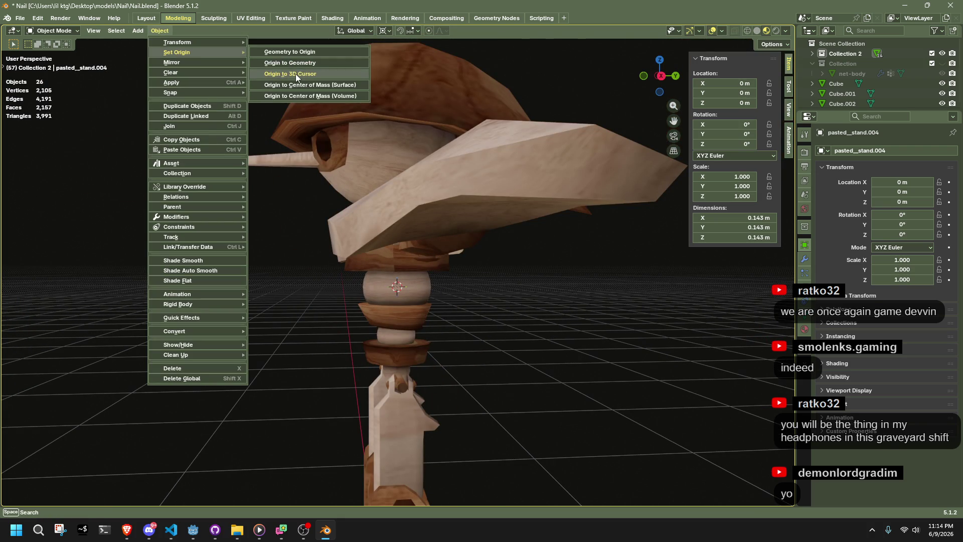
pyautogui.click(296, 74)
# Step: Snap the 3D cursor to the next waist piece and move its origin to the cursor
pyautogui.moveTo(429, 319); pyautogui.dragTo(480, 323, button='middle')
pyautogui.scroll(3, 480, 323)
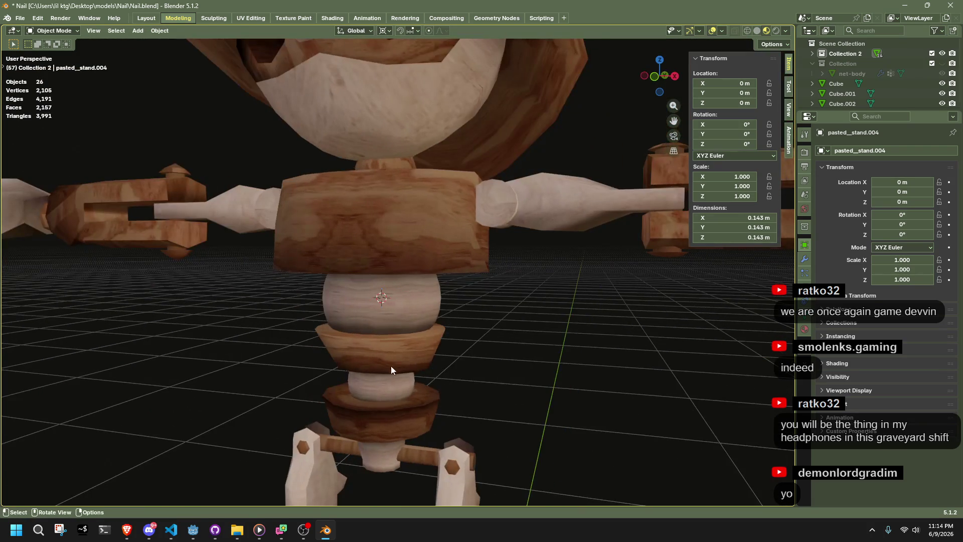
pyautogui.click(721, 31)
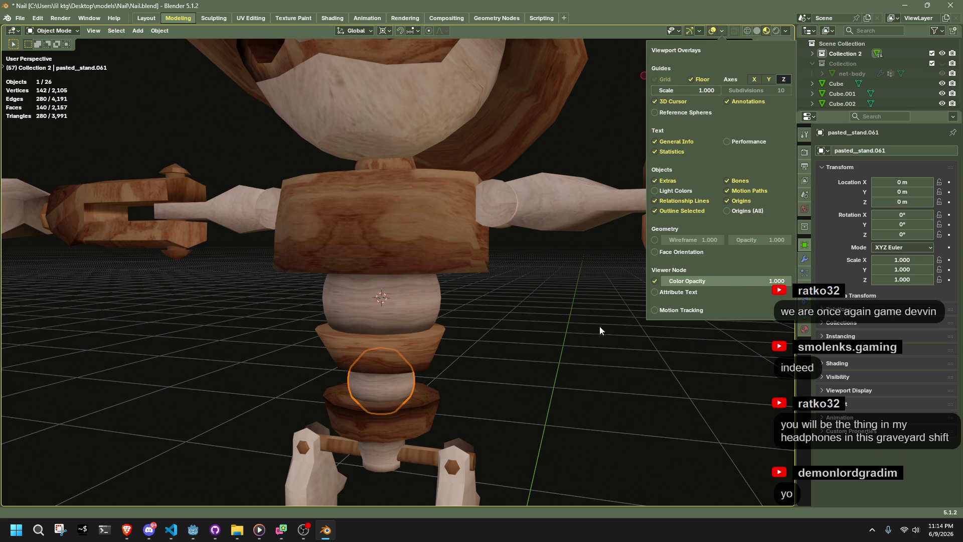
pyautogui.scroll(-6, 423, 382)
pyautogui.press('`')
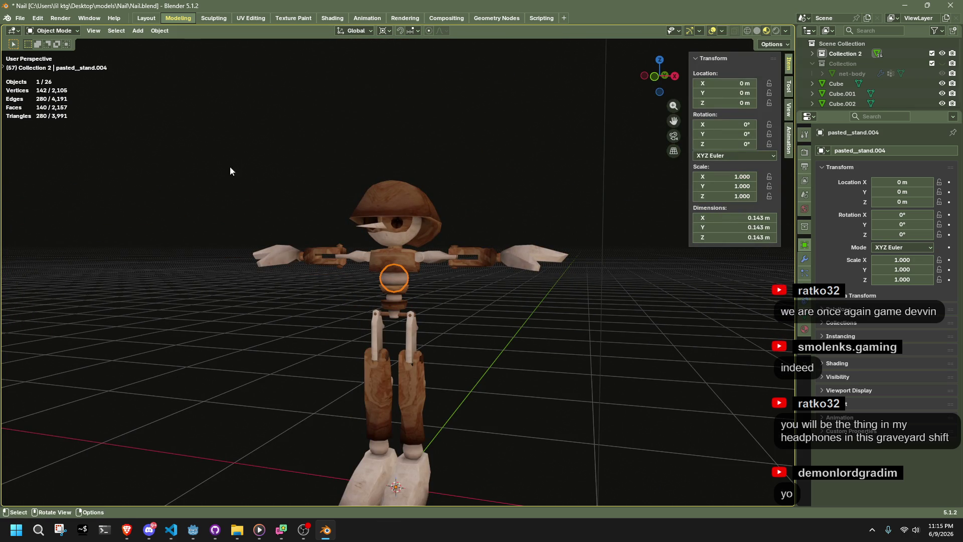
pyautogui.hotkey('shift', 's')
pyautogui.click(397, 305)
pyautogui.press('Tab')
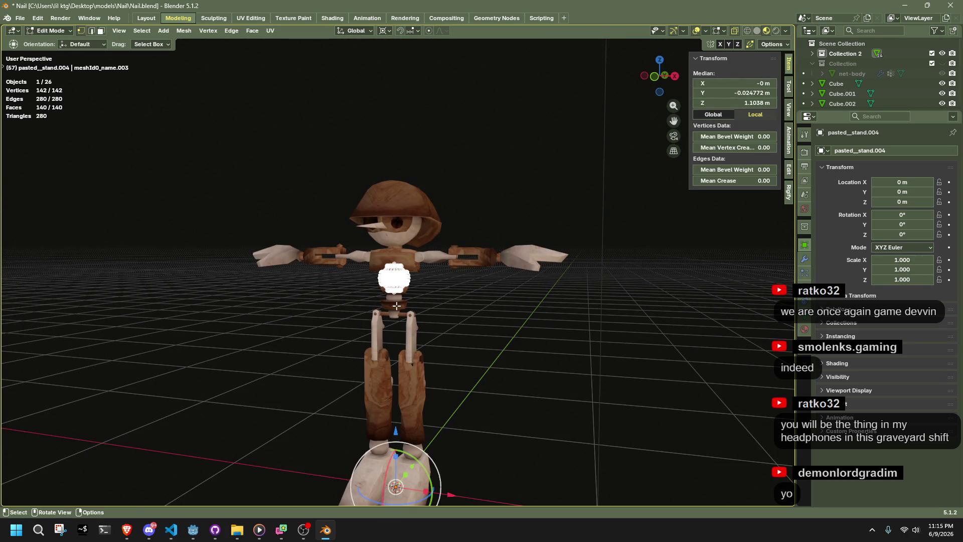
pyautogui.press('Tab')
pyautogui.click(155, 32)
pyautogui.moveTo(200, 52)
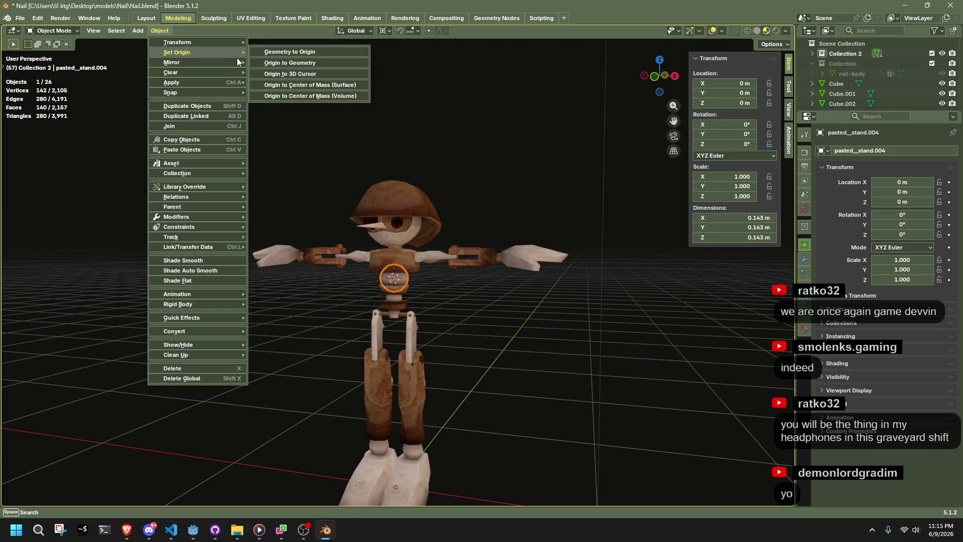
pyautogui.click(302, 73)
# Step: Move the lower waist ring's origin to the 3D cursor, then select the upper torso piece
pyautogui.scroll(4, 395, 303)
pyautogui.click(396, 325)
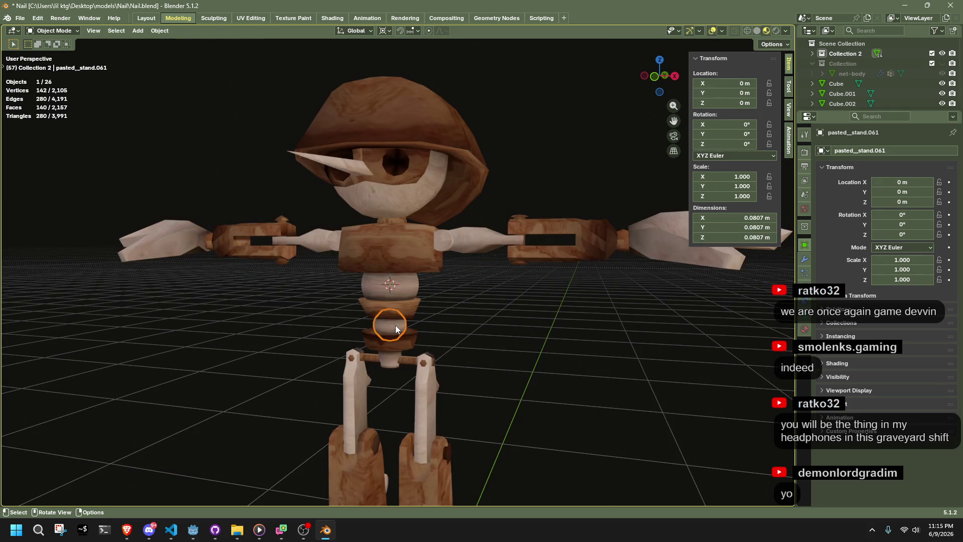
pyautogui.press('Tab')
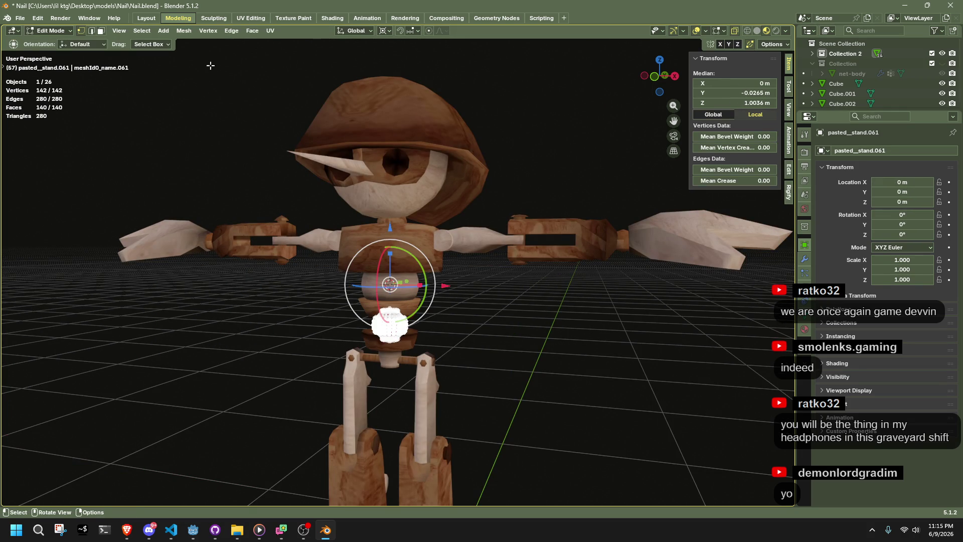
pyautogui.press('Tab')
pyautogui.click(159, 32)
pyautogui.moveTo(214, 54)
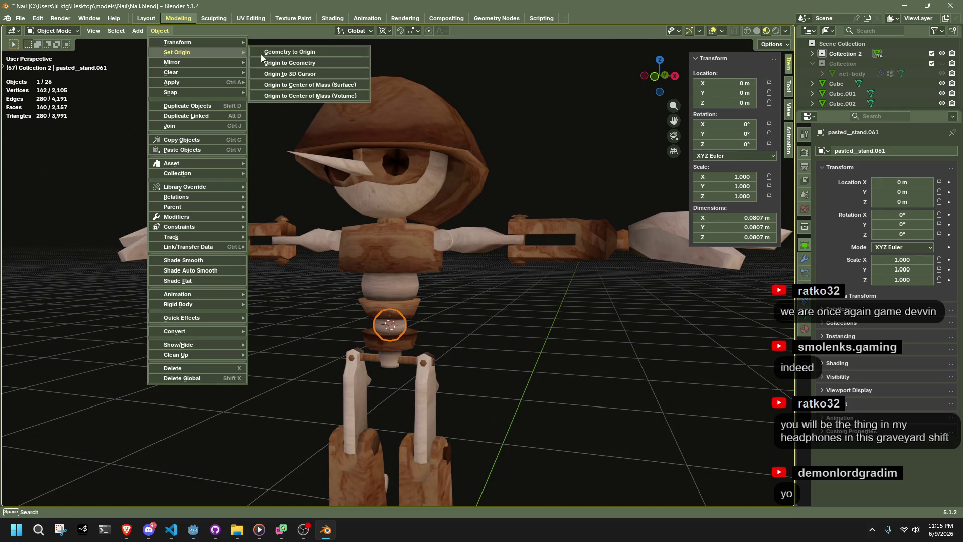
pyautogui.click(302, 73)
pyautogui.click(450, 334)
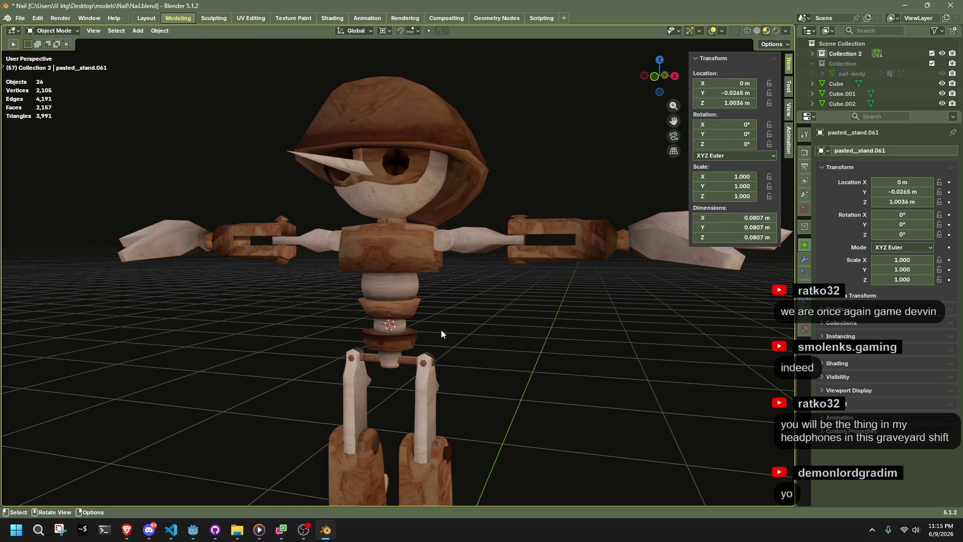
pyautogui.scroll(3, 426, 242)
pyautogui.click(425, 246)
pyautogui.scroll(-3, 539, 242)
pyautogui.moveTo(539, 243)
pyautogui.mouseDown(button='middle')
pyautogui.moveTo(468, 266)
pyautogui.moveTo(561, 180)
pyautogui.mouseUp(button='middle')
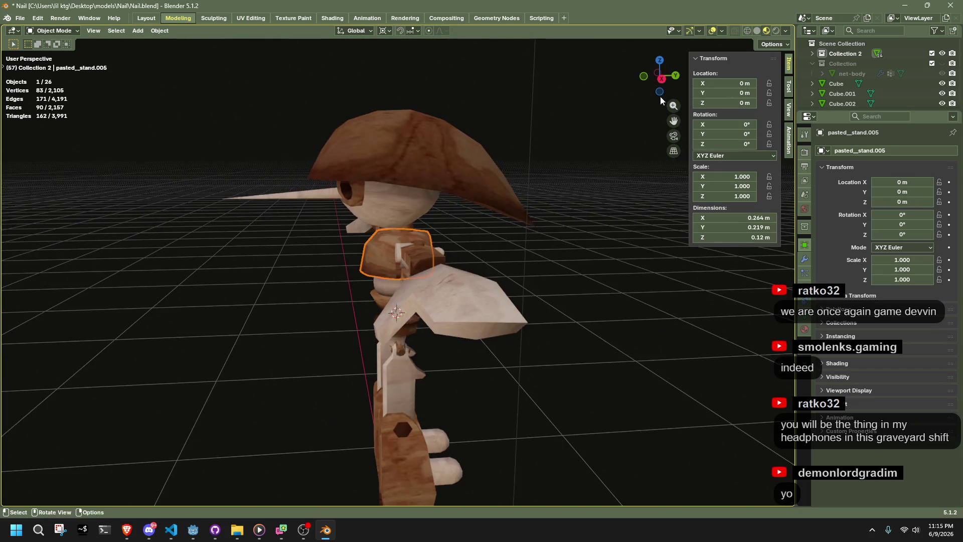
# Step: In Right Orthographic view, select the hat, head, nose and torso pieces and try a rotation, undoing it
pyautogui.click(661, 78)
pyautogui.moveTo(226, 132)
pyautogui.mouseDown()
pyautogui.moveTo(403, 198)
pyautogui.moveTo(539, 266)
pyautogui.mouseUp()
pyautogui.press('s')
pyautogui.click(656, 251)
pyautogui.hotkey('ctrl', 'z')
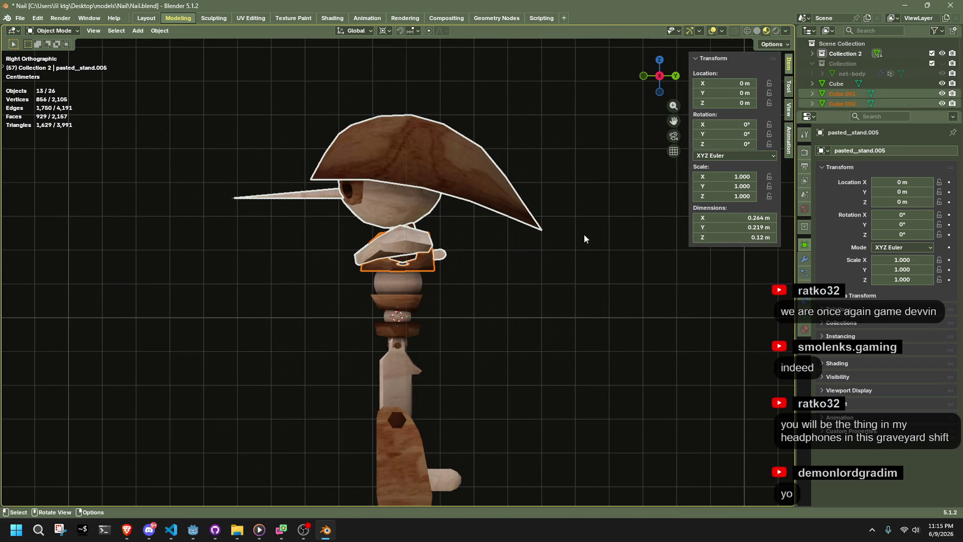
pyautogui.press('r')
pyautogui.click(542, 166)
pyautogui.hotkey('ctrl', 'z')
# Step: Add the neck pieces, tilt them all forward about 34°, and snap the 3D cursor to the neck piece
pyautogui.moveTo(517, 300)
pyautogui.mouseDown()
pyautogui.moveTo(326, 134)
pyautogui.moveTo(190, 129)
pyautogui.mouseUp()
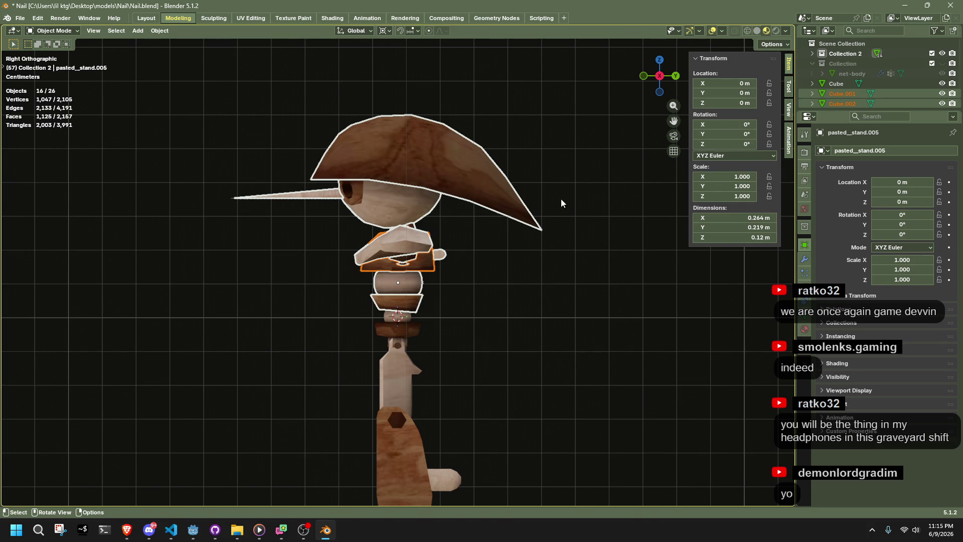
pyautogui.press('r')
pyautogui.click(455, 164)
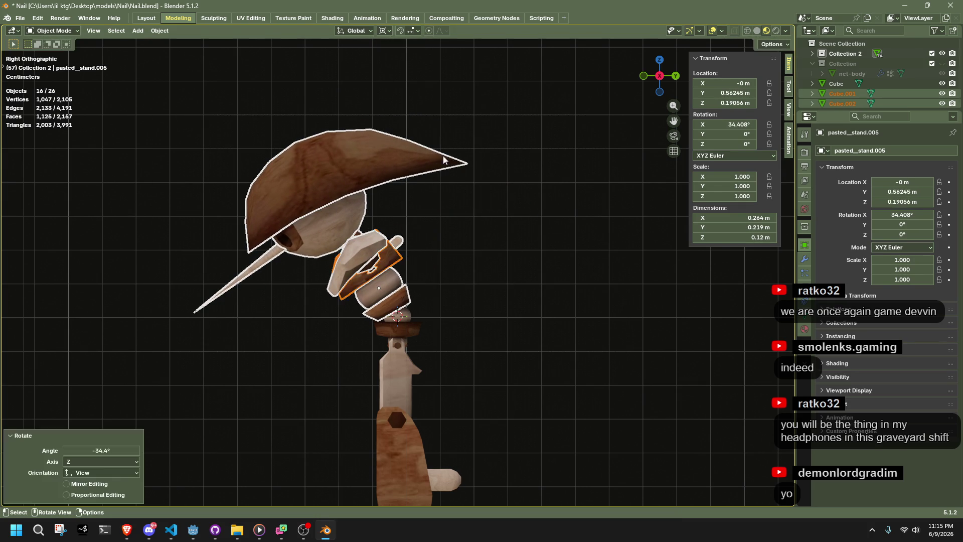
pyautogui.click(150, 153)
pyautogui.click(381, 297)
pyautogui.hotkey('shift', 's')
pyautogui.press('2')
# Step: Rotate the hat and head around the neck, view in perspective, then undo the rotations
pyautogui.moveTo(160, 164)
pyautogui.mouseDown()
pyautogui.moveTo(361, 274)
pyautogui.moveTo(418, 261)
pyautogui.mouseUp()
pyautogui.press('r')
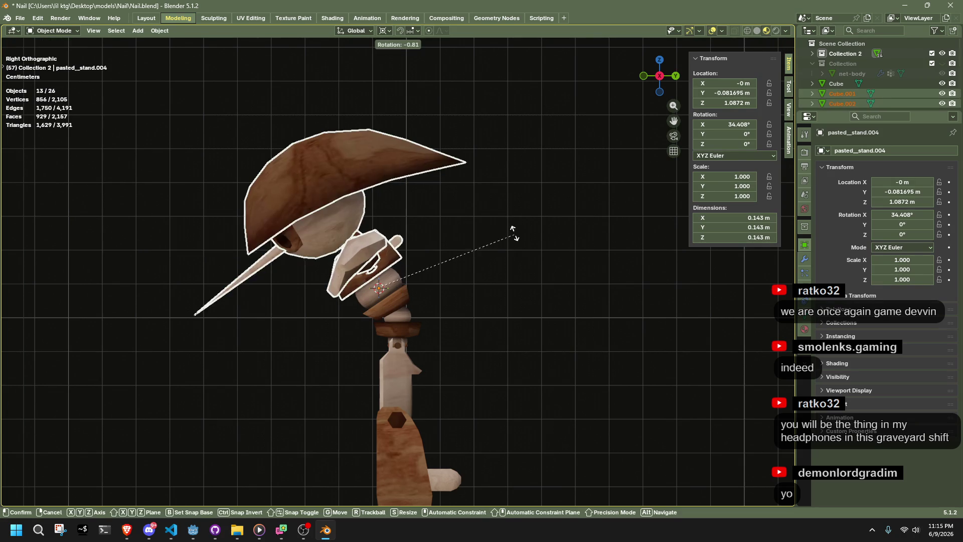
pyautogui.click(441, 164)
pyautogui.click(465, 287)
pyautogui.moveTo(465, 288)
pyautogui.mouseDown(button='middle')
pyautogui.moveTo(421, 351)
pyautogui.moveTo(297, 361)
pyautogui.moveTo(340, 333)
pyautogui.moveTo(458, 337)
pyautogui.moveTo(450, 392)
pyautogui.moveTo(175, 320)
pyautogui.moveTo(177, 289)
pyautogui.moveTo(78, 272)
pyautogui.moveTo(28, 320)
pyautogui.moveTo(31, 341)
pyautogui.moveTo(155, 343)
pyautogui.moveTo(259, 365)
pyautogui.moveTo(333, 370)
pyautogui.moveTo(393, 353)
pyautogui.moveTo(393, 331)
pyautogui.moveTo(320, 367)
pyautogui.moveTo(294, 340)
pyautogui.moveTo(295, 320)
pyautogui.moveTo(322, 322)
pyautogui.mouseUp(button='middle')
pyautogui.hotkey('ctrl', 'z')
pyautogui.hotkey('ctrl', 'z')
pyautogui.hotkey('ctrl', 'z')
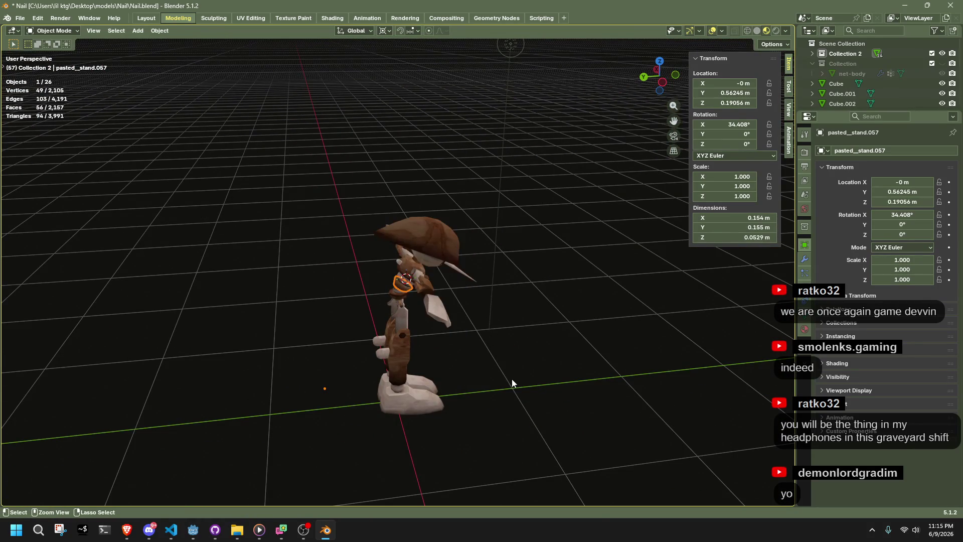
# Step: Orbit around the upright character from the front and below to check the T-pose
pyautogui.click(511, 379)
pyautogui.scroll(5, 512, 379)
pyautogui.moveTo(511, 379)
pyautogui.mouseDown(button='middle')
pyautogui.moveTo(323, 332)
pyautogui.moveTo(209, 333)
pyautogui.moveTo(134, 351)
pyautogui.moveTo(185, 471)
pyautogui.moveTo(302, 469)
pyautogui.moveTo(342, 359)
pyautogui.moveTo(363, 396)
pyautogui.moveTo(536, 366)
pyautogui.moveTo(585, 365)
pyautogui.moveTo(616, 379)
pyautogui.moveTo(609, 407)
pyautogui.moveTo(516, 441)
pyautogui.moveTo(369, 468)
pyautogui.moveTo(161, 430)
pyautogui.moveTo(77, 379)
pyautogui.mouseUp(button='middle')
pyautogui.scroll(-2, 342, 359)
pyautogui.moveTo(380, 428)
pyautogui.mouseDown(button='middle')
pyautogui.moveTo(440, 426)
pyautogui.moveTo(333, 338)
pyautogui.mouseUp(button='middle')
pyautogui.scroll(3, 411, 381)
pyautogui.moveTo(417, 315)
pyautogui.mouseDown(button='middle')
pyautogui.moveTo(466, 370)
pyautogui.moveTo(585, 421)
pyautogui.moveTo(557, 417)
pyautogui.mouseUp(button='middle')
pyautogui.click(556, 416)
pyautogui.click(656, 380)
pyautogui.moveTo(656, 379); pyautogui.dragTo(432, 391, button='middle')
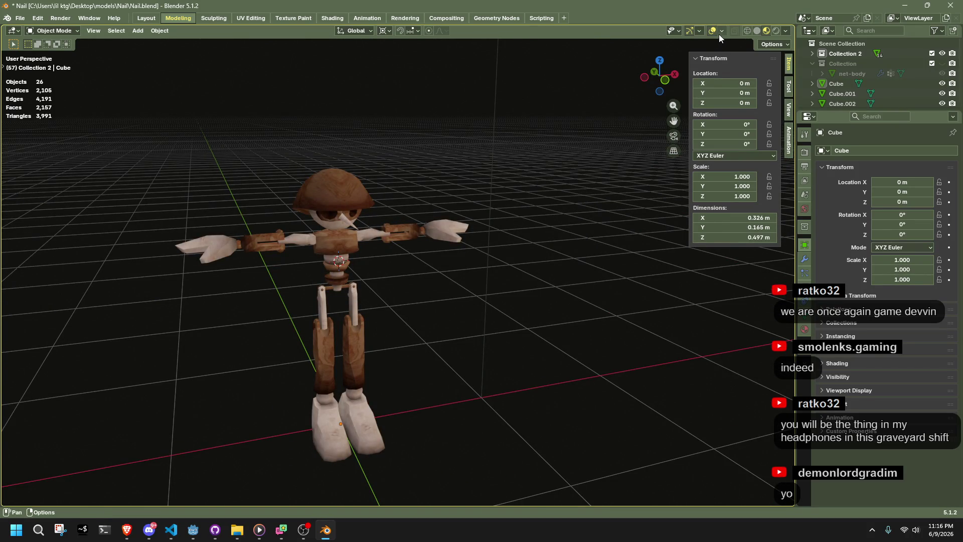
# Step: Save Nail.blend, then select the point light and view it alongside the character
pyautogui.hotkey('ctrl', 's')
pyautogui.scroll(5, 394, 203)
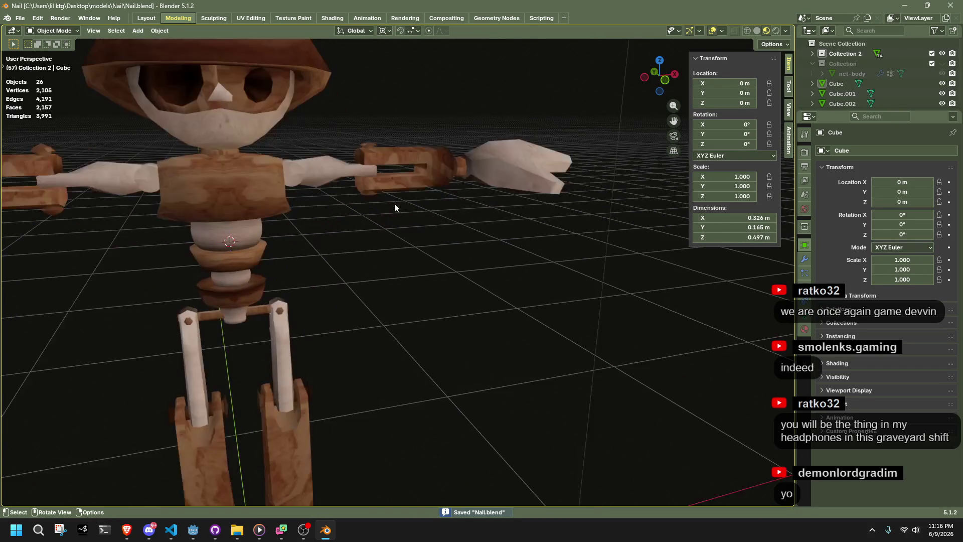
pyautogui.scroll(-2, 388, 204)
pyautogui.scroll(5, 388, 205)
pyautogui.moveTo(381, 209)
pyautogui.mouseDown(button='middle')
pyautogui.moveTo(200, 177)
pyautogui.moveTo(432, 303)
pyautogui.moveTo(583, 317)
pyautogui.moveTo(490, 327)
pyautogui.moveTo(293, 243)
pyautogui.moveTo(197, 254)
pyautogui.moveTo(424, 259)
pyautogui.mouseUp(button='middle')
pyautogui.scroll(-5, 616, 308)
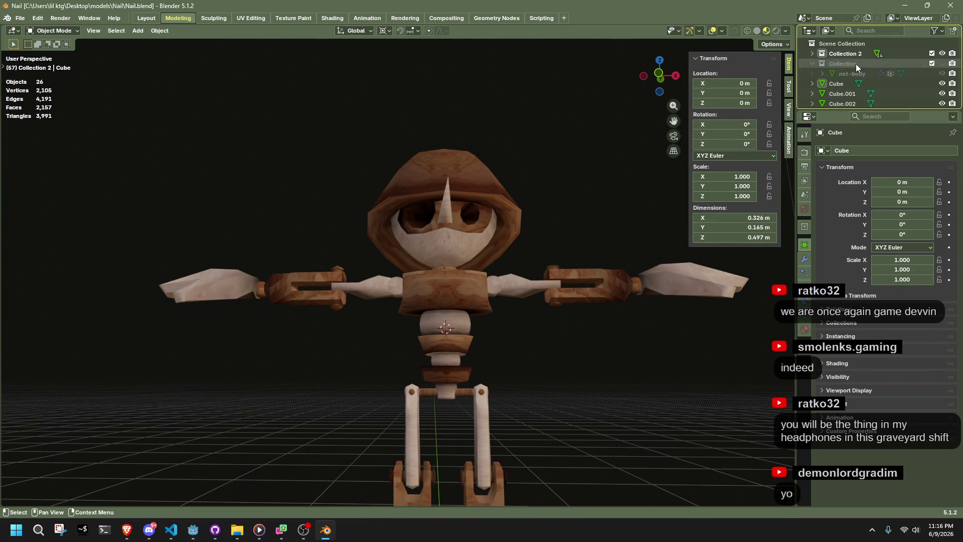
pyautogui.scroll(-5, 857, 74)
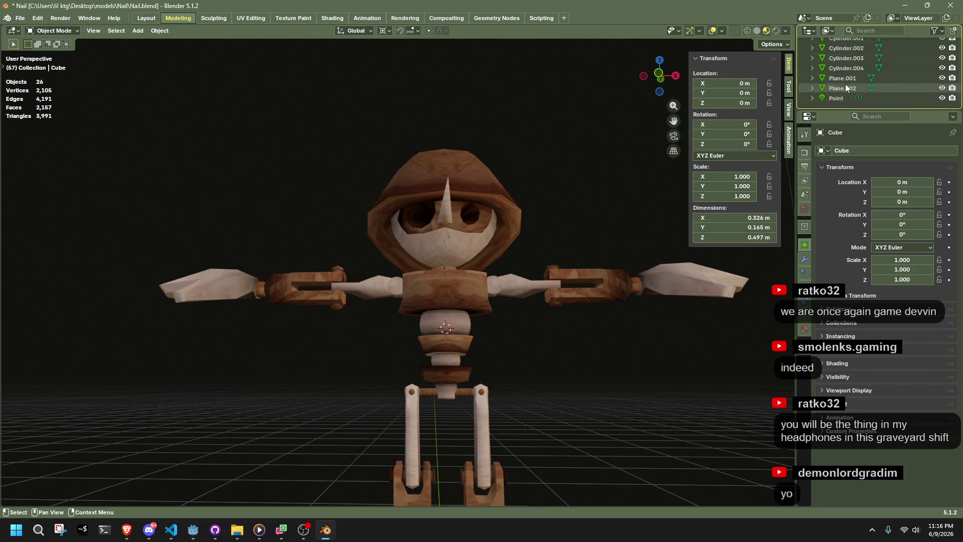
pyautogui.click(844, 96)
pyautogui.scroll(-5, 574, 248)
pyautogui.moveTo(574, 248)
pyautogui.mouseDown(button='middle')
pyautogui.moveTo(573, 281)
pyautogui.moveTo(480, 274)
pyautogui.mouseUp(button='middle')
# Step: Lower the point light and preview the scene in Rendered viewport shading
pyautogui.press('g')
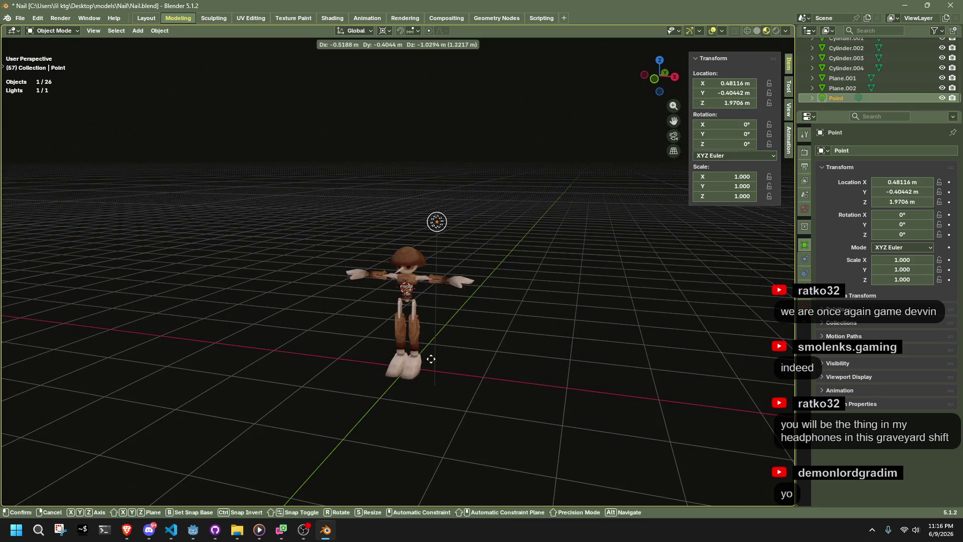
pyautogui.click(429, 359)
pyautogui.click(776, 31)
pyautogui.scroll(3, 495, 243)
pyautogui.moveTo(494, 243); pyautogui.dragTo(442, 238, button='middle')
pyautogui.press('g')
pyautogui.scroll(-3, 442, 237)
pyautogui.click(487, 348)
pyautogui.keyDown('shift'); pyautogui.moveTo(487, 348); pyautogui.dragTo(730, 180, button='middle'); pyautogui.keyUp('shift')
# Step: Keep EEVEE as the render engine in Render Properties
pyautogui.click(804, 152)
pyautogui.click(878, 151)
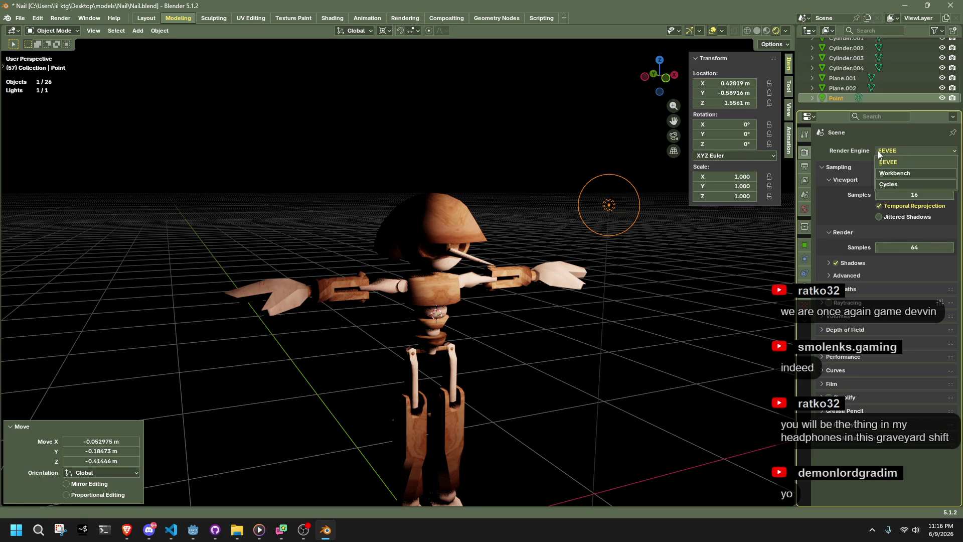
pyautogui.click(592, 199)
# Step: Reselect the point light and move it off to the character's right
pyautogui.moveTo(552, 128); pyautogui.dragTo(627, 226)
pyautogui.scroll(-2, 642, 248)
pyautogui.press('g')
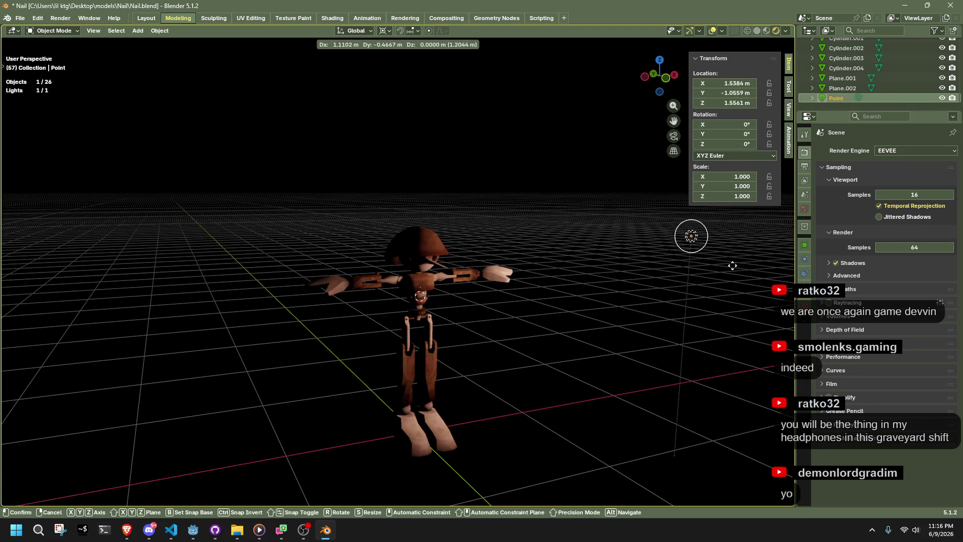
pyautogui.click(706, 257)
pyautogui.scroll(8, 705, 254)
pyautogui.moveTo(583, 308)
pyautogui.mouseDown(button='middle')
pyautogui.moveTo(652, 291)
pyautogui.moveTo(690, 321)
pyautogui.moveTo(718, 260)
pyautogui.mouseUp(button='middle')
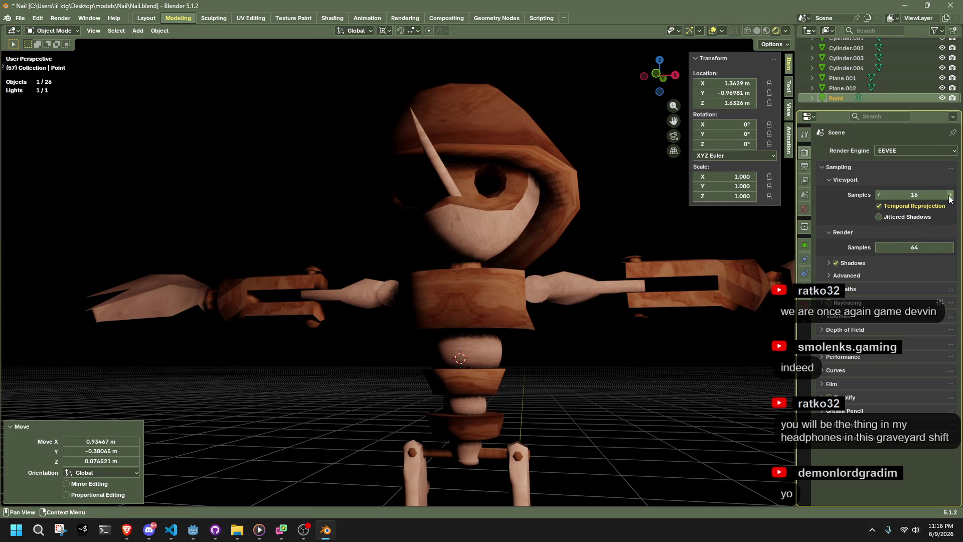
# Step: Toggle the EEVEE Shadows setting, undoing a trial light move in between
pyautogui.click(880, 218)
pyautogui.press('g')
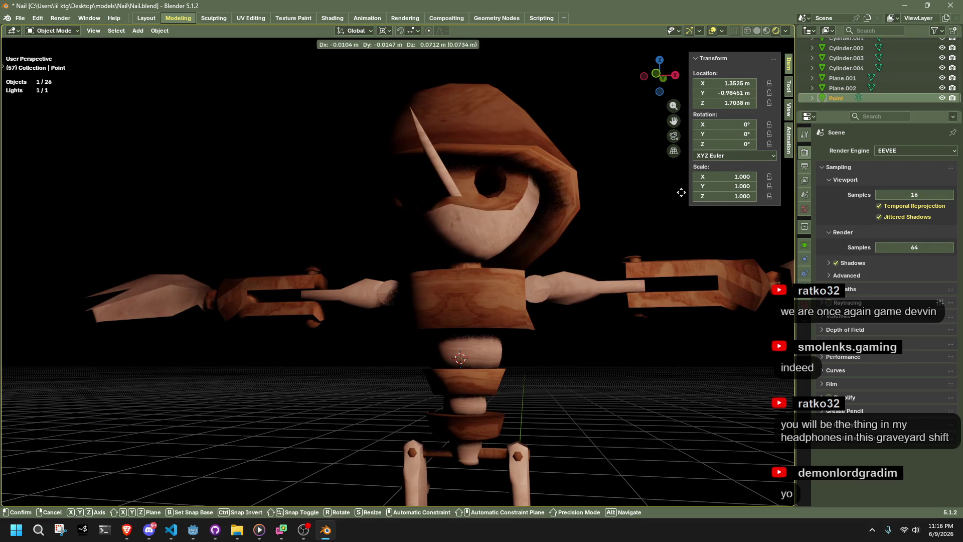
pyautogui.click(635, 124)
pyautogui.hotkey('ctrl', 'z')
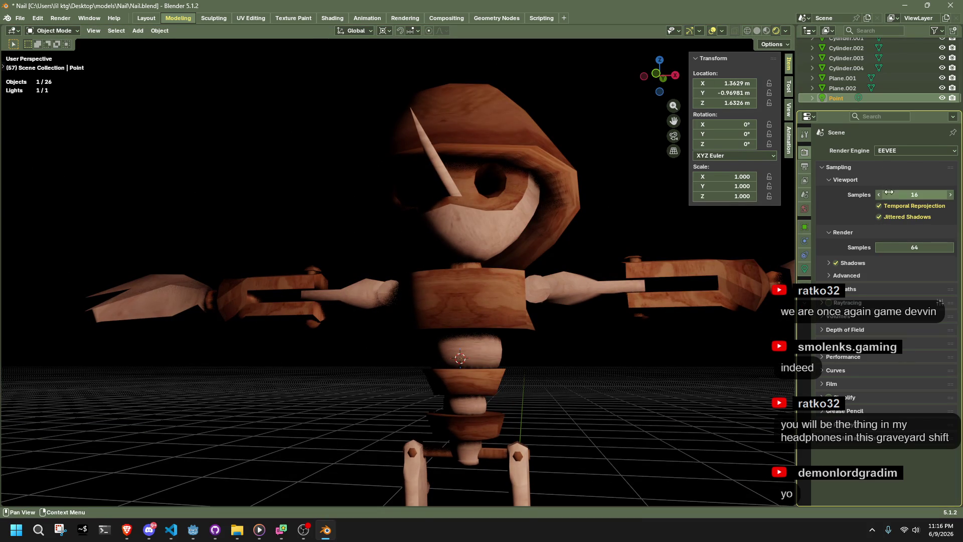
pyautogui.click(836, 263)
# Step: Reposition the point light from a higher viewing angle
pyautogui.scroll(-5, 565, 282)
pyautogui.moveTo(565, 282)
pyautogui.mouseDown(button='middle')
pyautogui.moveTo(610, 327)
pyautogui.moveTo(481, 281)
pyautogui.mouseUp(button='middle')
pyautogui.press('g')
pyautogui.click(217, 258)
pyautogui.moveTo(218, 259)
pyautogui.mouseDown(button='middle')
pyautogui.moveTo(425, 374)
pyautogui.moveTo(303, 362)
pyautogui.moveTo(342, 378)
pyautogui.moveTo(316, 377)
pyautogui.moveTo(293, 363)
pyautogui.mouseUp(button='middle')
# Step: Place the point light above the head and left shoulder, checked in front view
pyautogui.press('g')
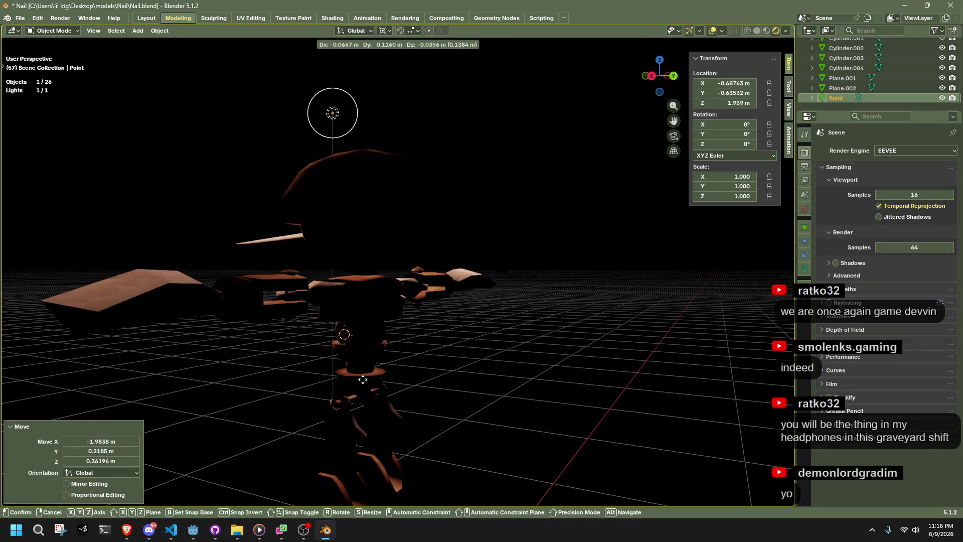
pyautogui.click(526, 386)
pyautogui.moveTo(527, 386); pyautogui.dragTo(193, 398, button='middle')
pyautogui.scroll(1, 193, 399)
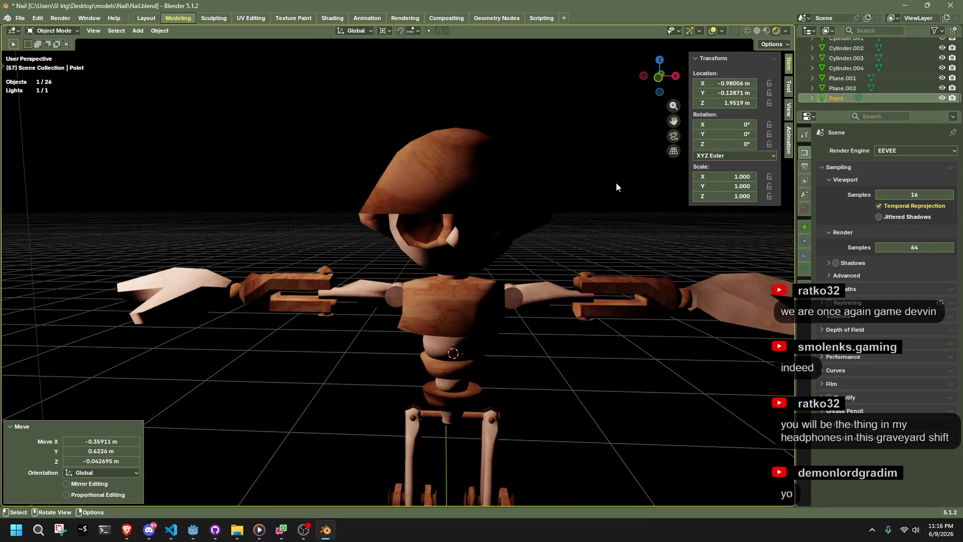
pyautogui.press('KP_1')
pyautogui.press('g')
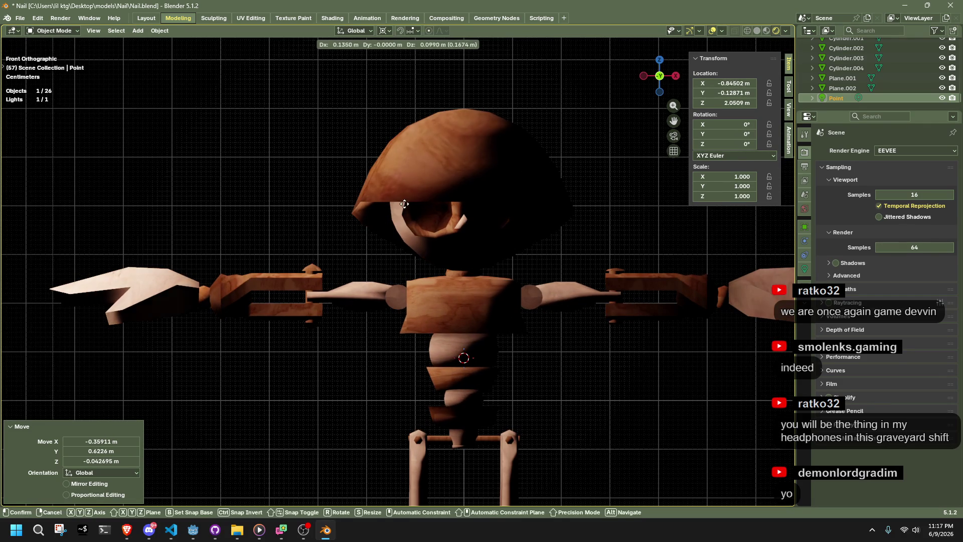
pyautogui.click(389, 207)
pyautogui.scroll(-5, 390, 209)
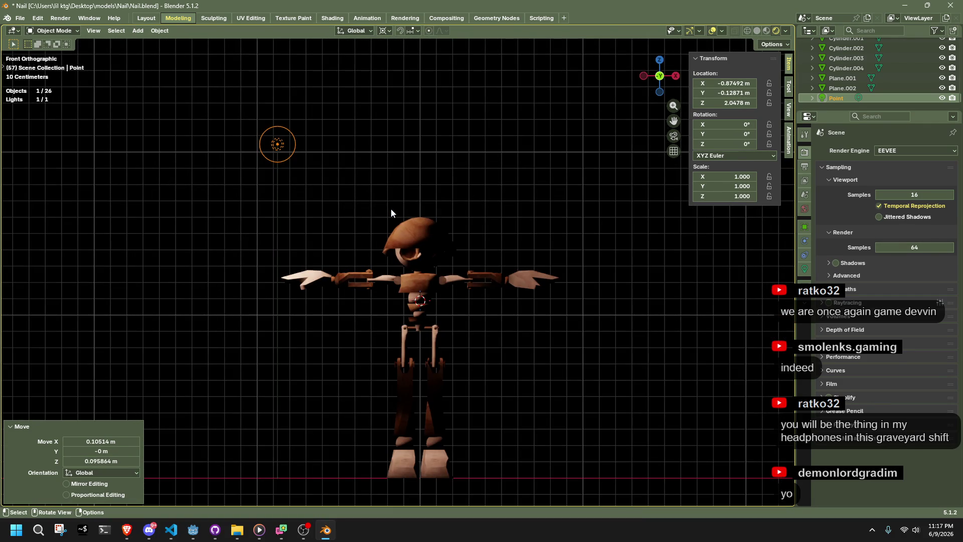
pyautogui.scroll(4, 393, 209)
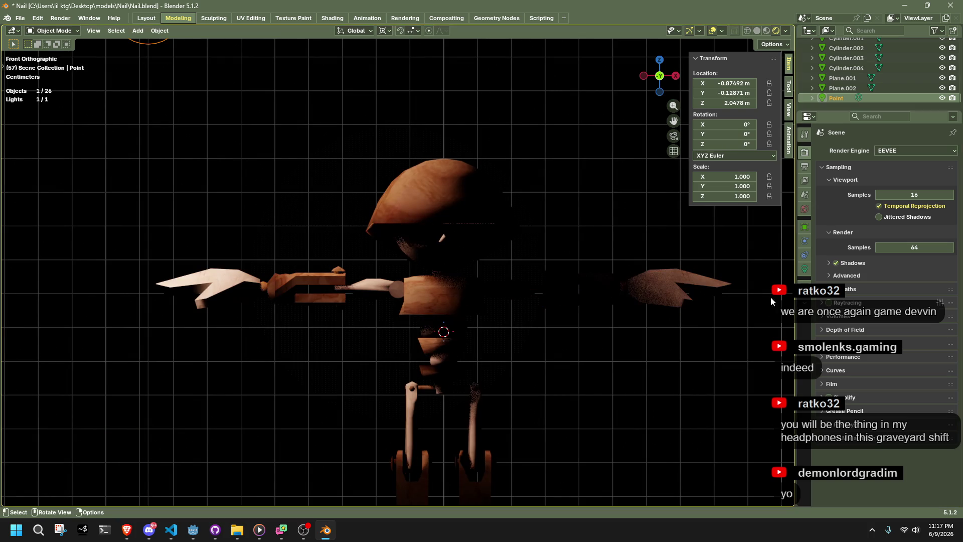
pyautogui.scroll(5, 630, 334)
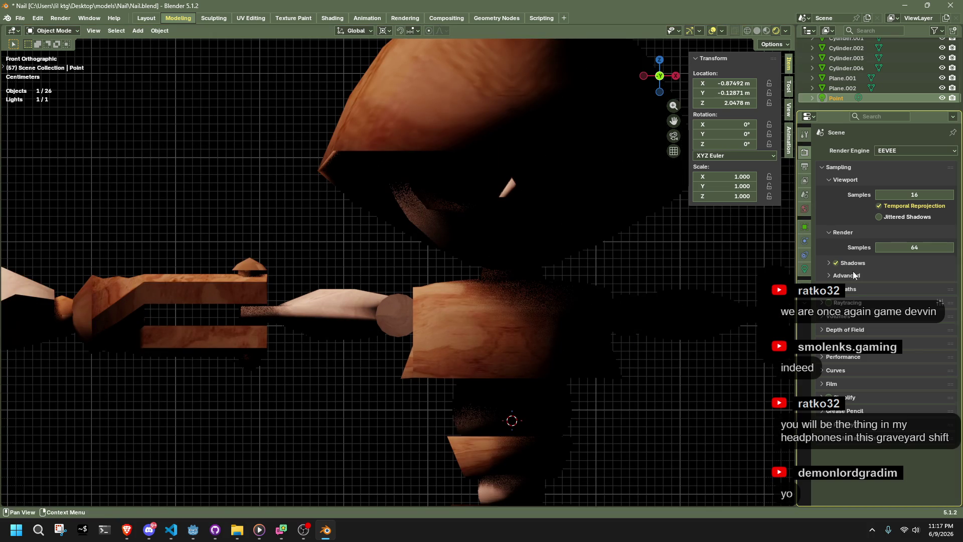
# Step: Toggle render shadows and move the point light to about X -0.358, Y -1.067, Z 1.834 m
pyautogui.click(836, 263)
pyautogui.click(697, 390)
pyautogui.moveTo(697, 389)
pyautogui.mouseDown(button='middle')
pyautogui.moveTo(419, 299)
pyautogui.moveTo(314, 157)
pyautogui.moveTo(472, 234)
pyautogui.moveTo(325, 251)
pyautogui.moveTo(362, 229)
pyautogui.mouseUp(button='middle')
pyautogui.click(332, 183)
pyautogui.press('g')
pyautogui.click(275, 263)
pyautogui.moveTo(275, 264)
pyautogui.mouseDown(button='middle')
pyautogui.moveTo(431, 282)
pyautogui.moveTo(549, 264)
pyautogui.moveTo(499, 272)
pyautogui.mouseUp(button='middle')
pyautogui.press('g')
pyautogui.click(562, 260)
pyautogui.moveTo(562, 261)
pyautogui.mouseDown(button='middle')
pyautogui.moveTo(473, 278)
pyautogui.moveTo(354, 279)
pyautogui.moveTo(501, 370)
pyautogui.moveTo(622, 332)
pyautogui.moveTo(673, 346)
pyautogui.moveTo(756, 348)
pyautogui.moveTo(92, 346)
pyautogui.moveTo(203, 349)
pyautogui.mouseUp(button='middle')
pyautogui.click(501, 371)
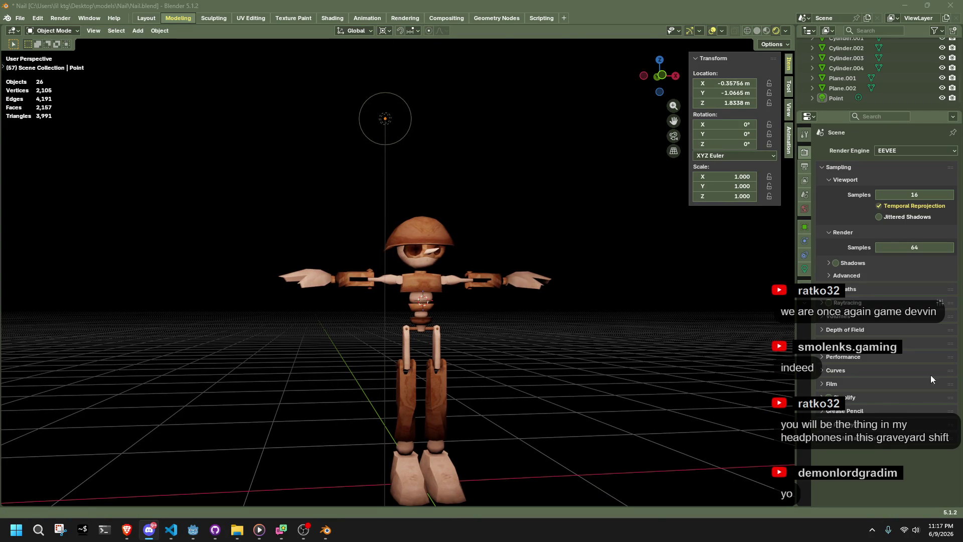
# Step: Inspect the lit character from front and perspective views, then save Nail.blend with Ctrl+S
pyautogui.scroll(3, 559, 354)
pyautogui.rightClick(555, 355)
pyautogui.moveTo(639, 330)
pyautogui.mouseDown(button='middle')
pyautogui.moveTo(612, 375)
pyautogui.moveTo(576, 382)
pyautogui.moveTo(633, 274)
pyautogui.mouseUp(button='middle')
pyautogui.click(657, 78)
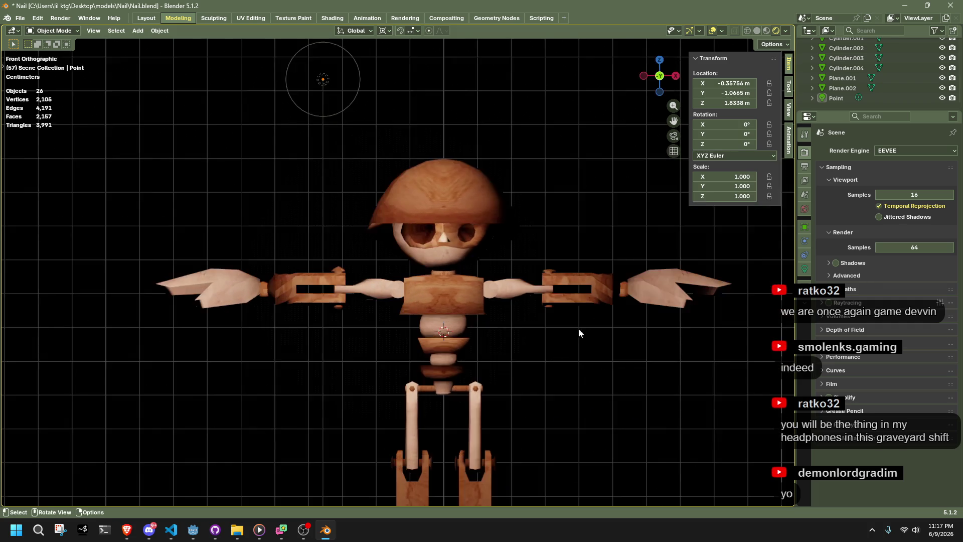
pyautogui.scroll(-4, 561, 348)
pyautogui.scroll(3, 561, 348)
pyautogui.moveTo(559, 350)
pyautogui.mouseDown(button='middle')
pyautogui.moveTo(410, 318)
pyautogui.moveTo(350, 321)
pyautogui.mouseUp(button='middle')
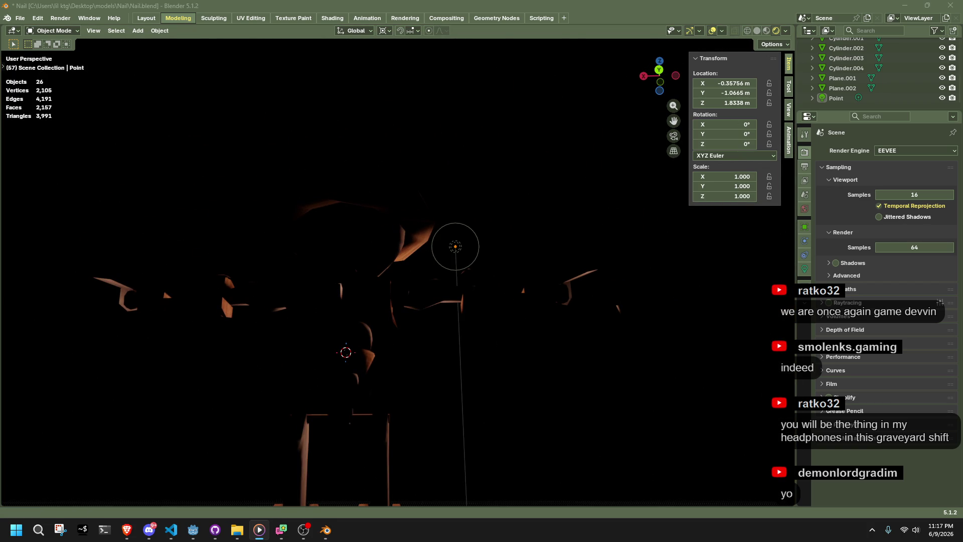
pyautogui.moveTo(444, 395)
pyautogui.mouseDown(button='middle')
pyautogui.moveTo(533, 438)
pyautogui.moveTo(410, 456)
pyautogui.moveTo(345, 385)
pyautogui.mouseUp(button='middle')
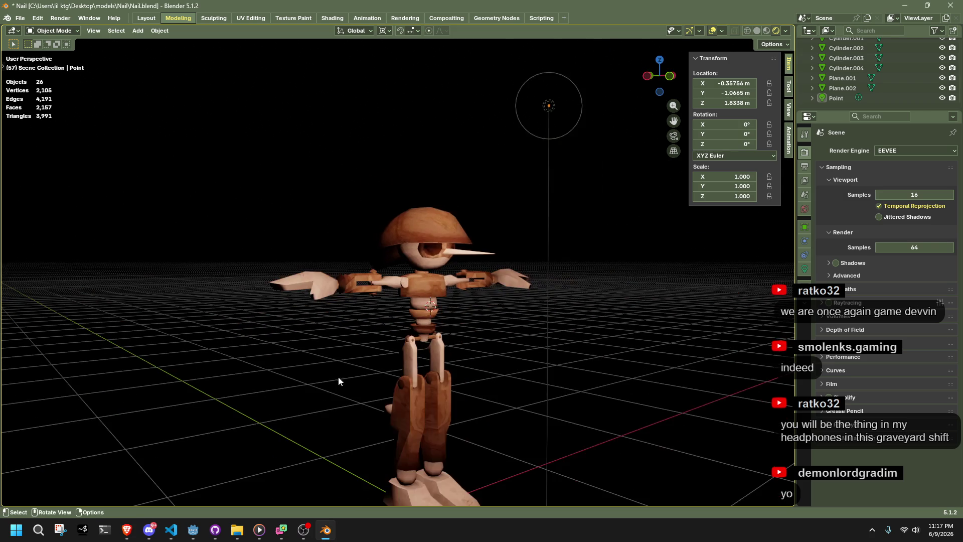
pyautogui.hotkey('ctrl', 's')
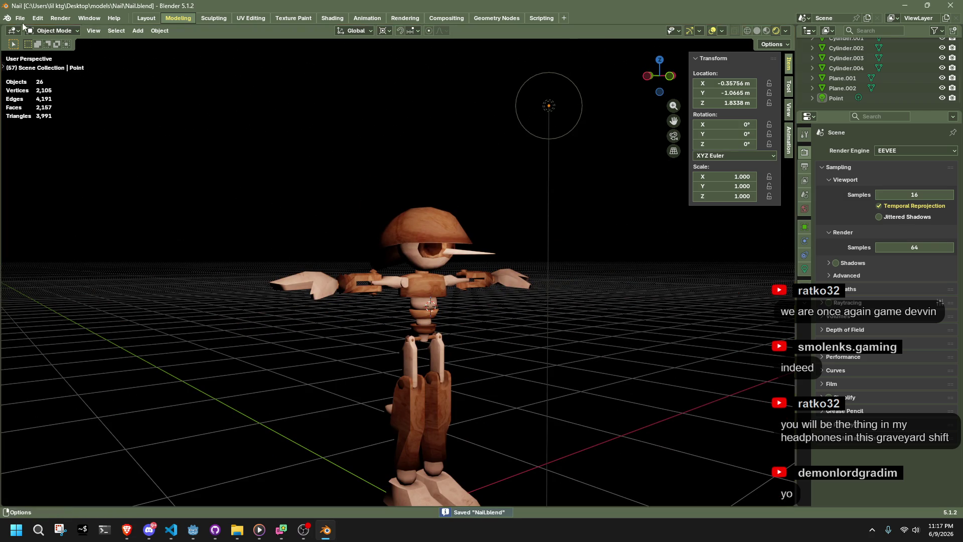
# Step: Save the scene as Nail.blend into the recent Documents\GitHub\gamma\raw folder
pyautogui.click(20, 18)
pyautogui.click(50, 95)
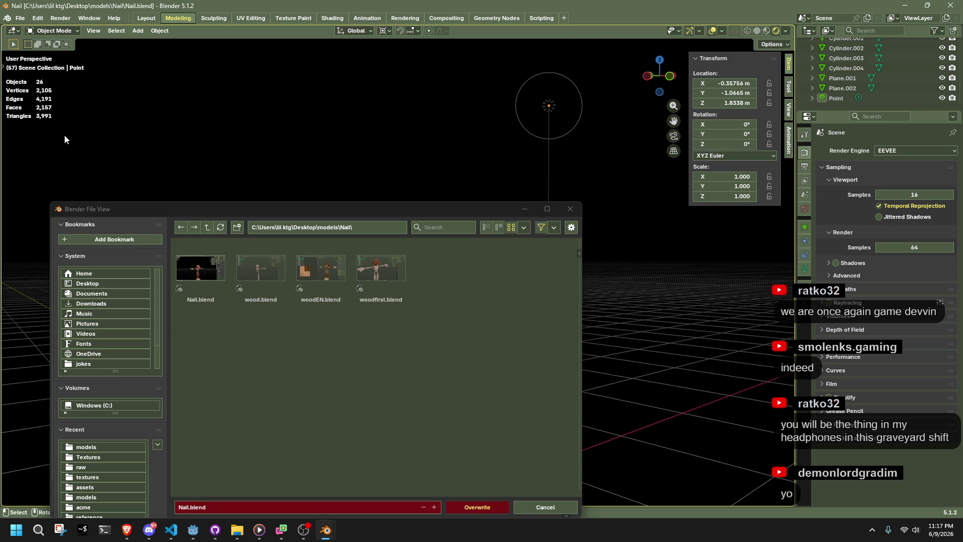
pyautogui.moveTo(289, 210); pyautogui.dragTo(467, 127)
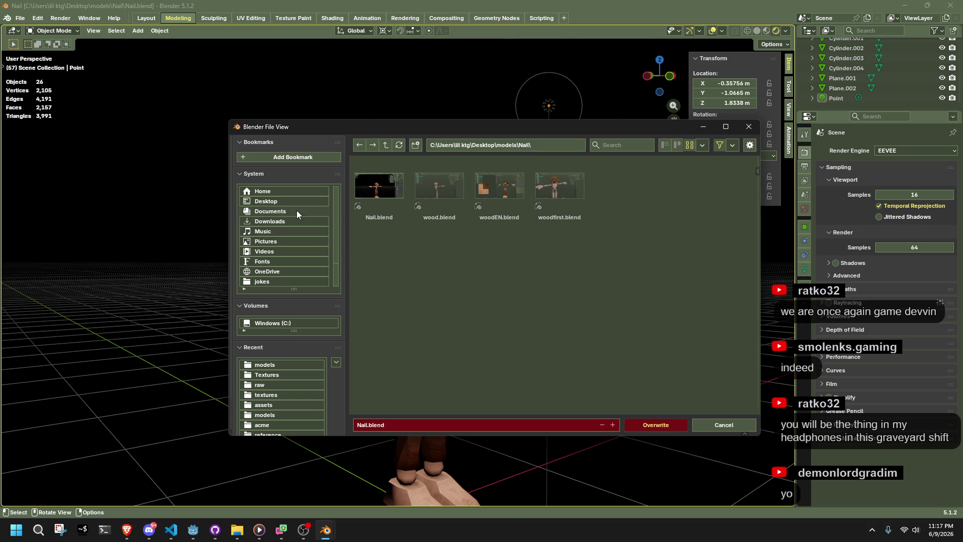
pyautogui.click(268, 384)
pyautogui.scroll(-5, 427, 372)
pyautogui.scroll(-2, 426, 372)
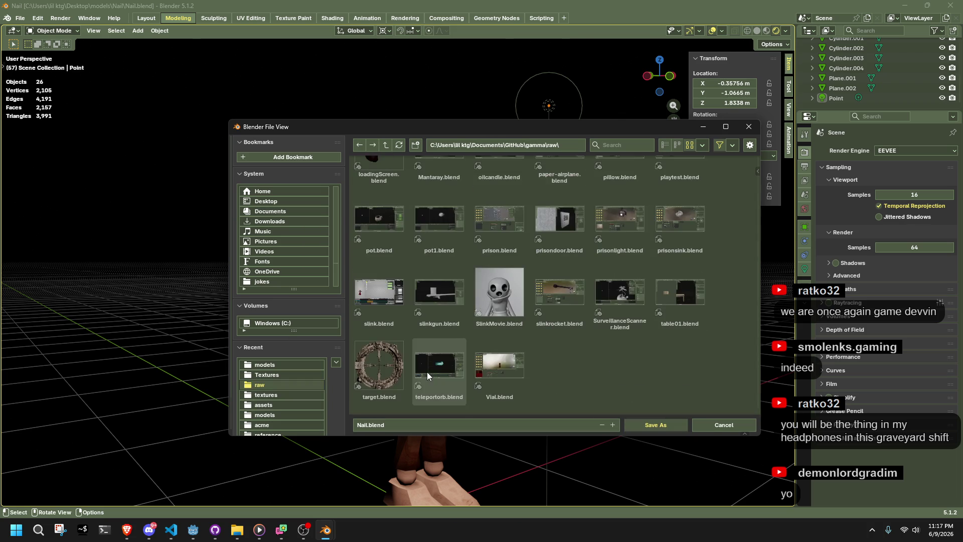
pyautogui.click(371, 424)
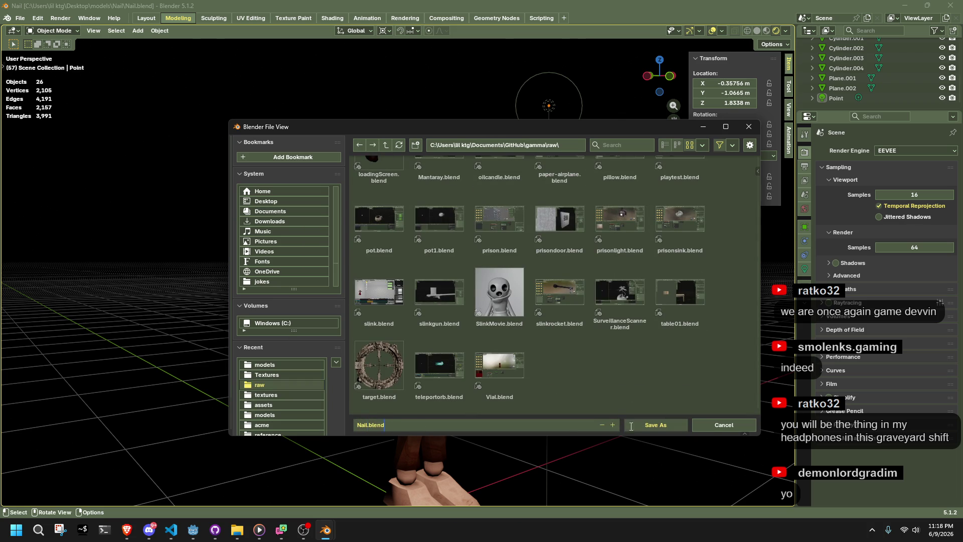
pyautogui.click(662, 424)
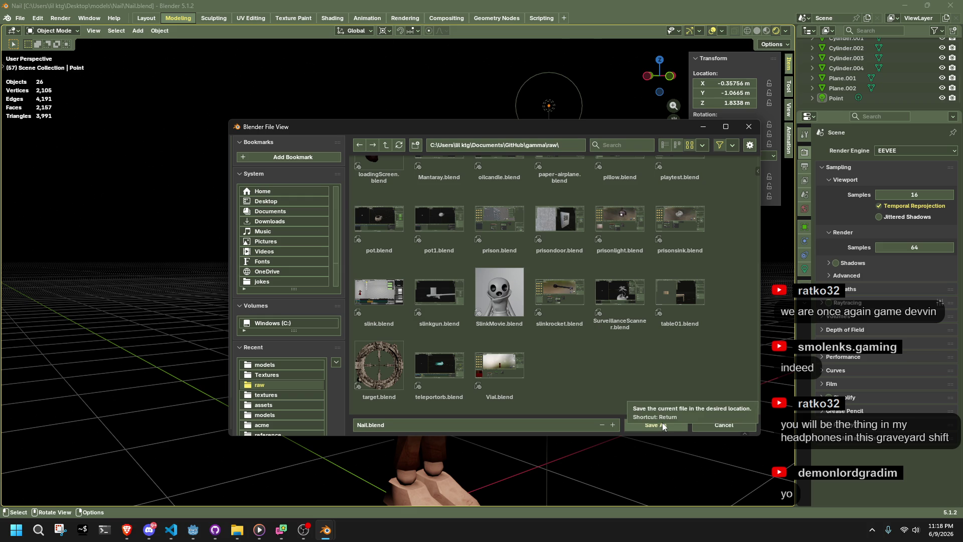
pyautogui.click(662, 425)
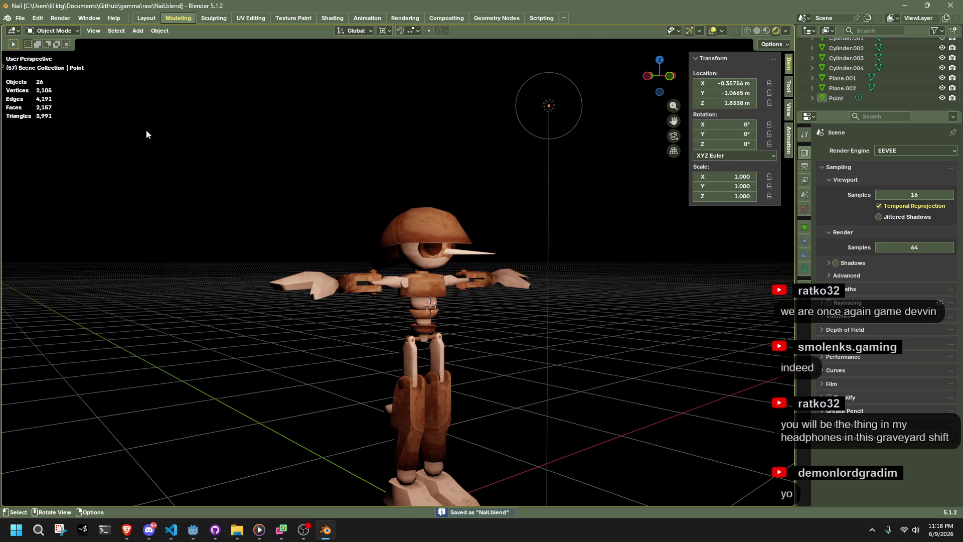
# Step: Look over the File > Open Recent list and close it without opening anything
pyautogui.click(21, 21)
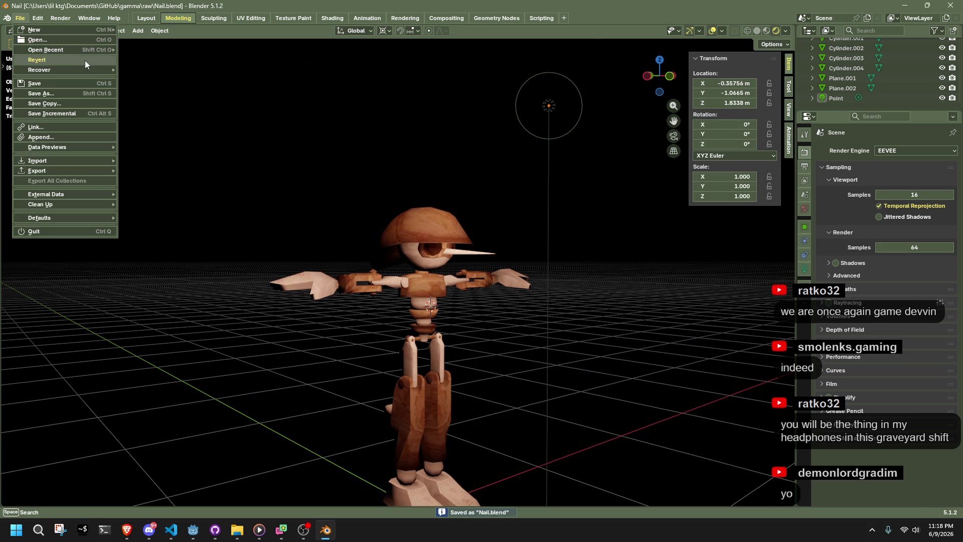
pyautogui.moveTo(59, 53)
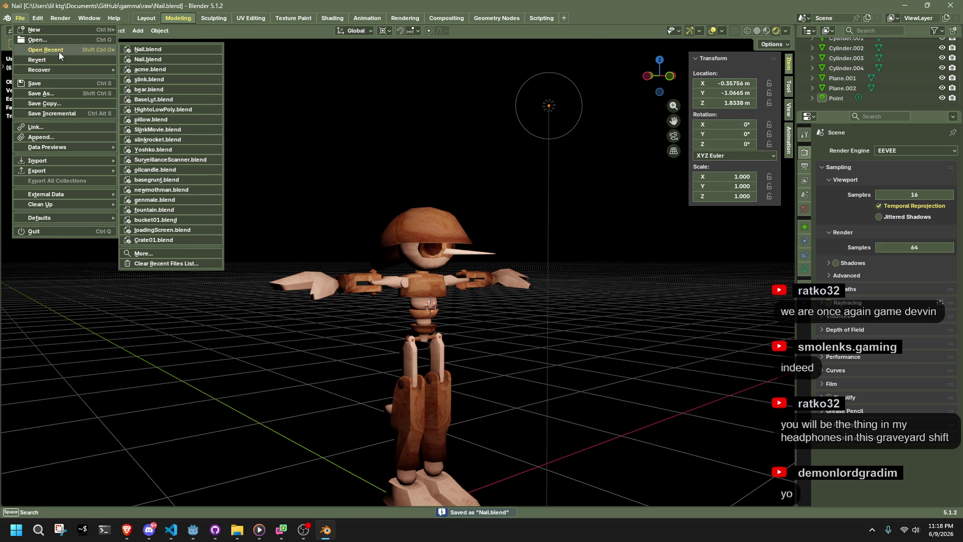
pyautogui.click(375, 93)
pyautogui.moveTo(376, 101)
pyautogui.mouseDown(button='middle')
pyautogui.moveTo(322, 140)
pyautogui.moveTo(303, 107)
pyautogui.mouseUp(button='middle')
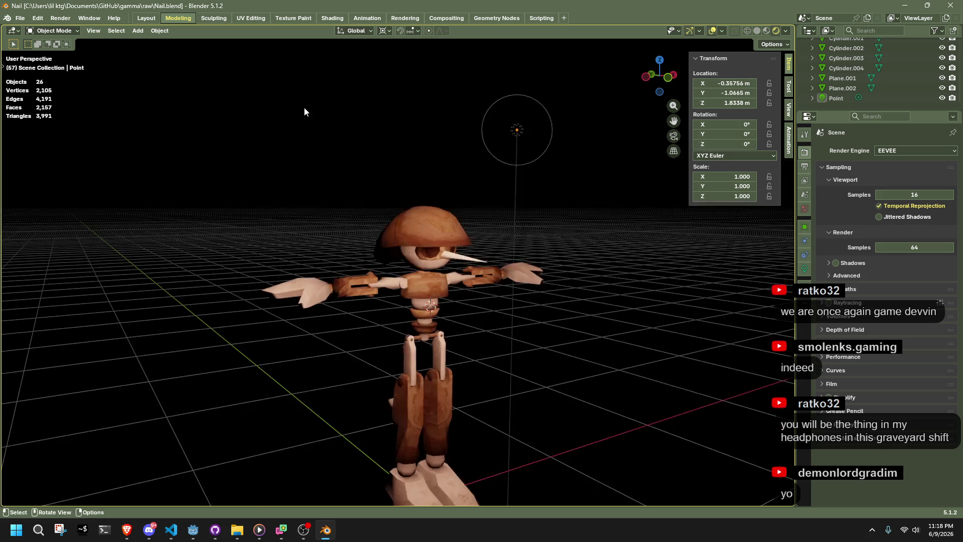
# Step: In Texture Paint, start saving the wood texture into the raw\Textures folder
pyautogui.click(292, 18)
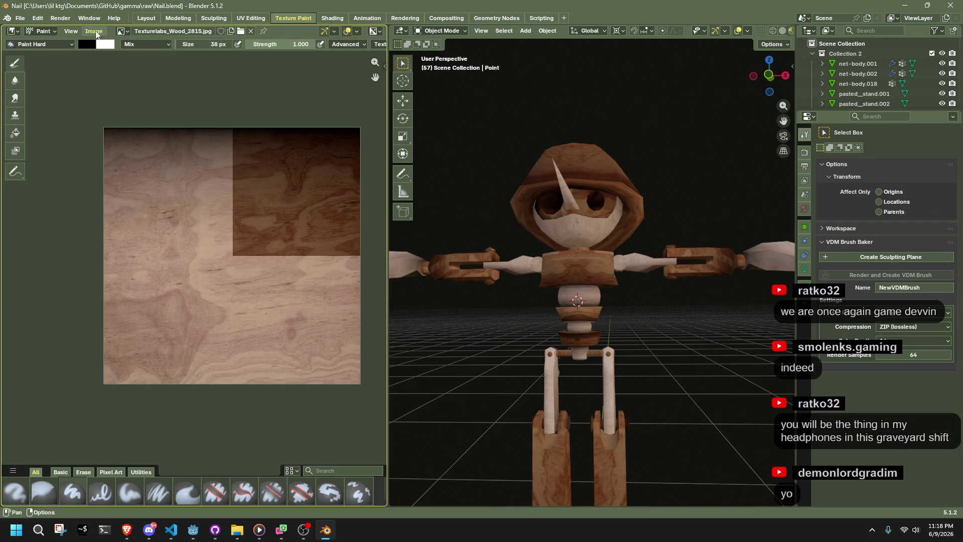
pyautogui.click(95, 31)
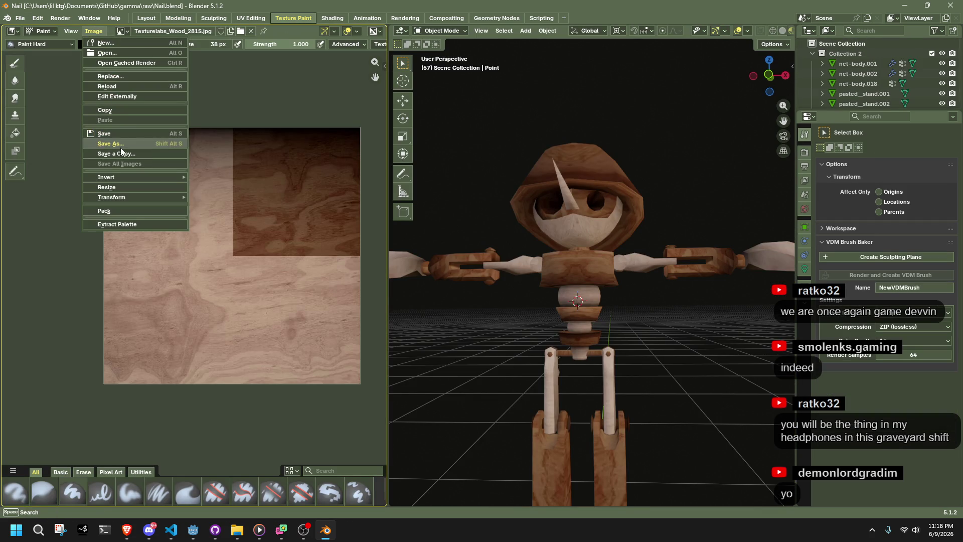
pyautogui.click(121, 144)
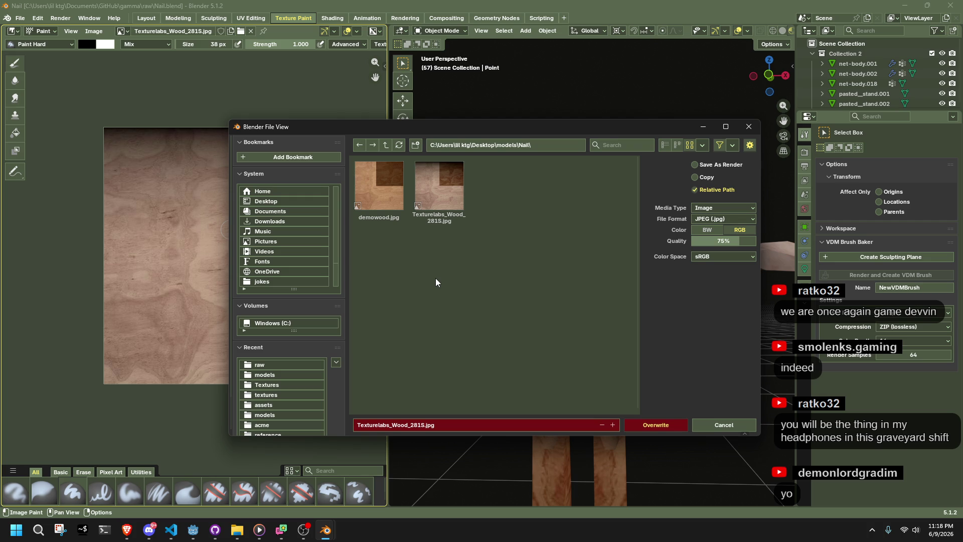
pyautogui.click(260, 365)
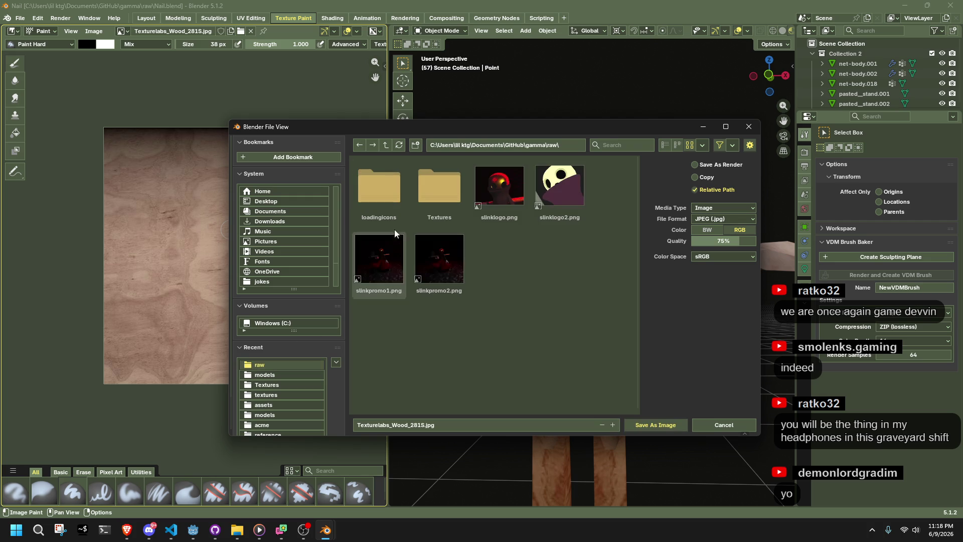
pyautogui.doubleClick(438, 201)
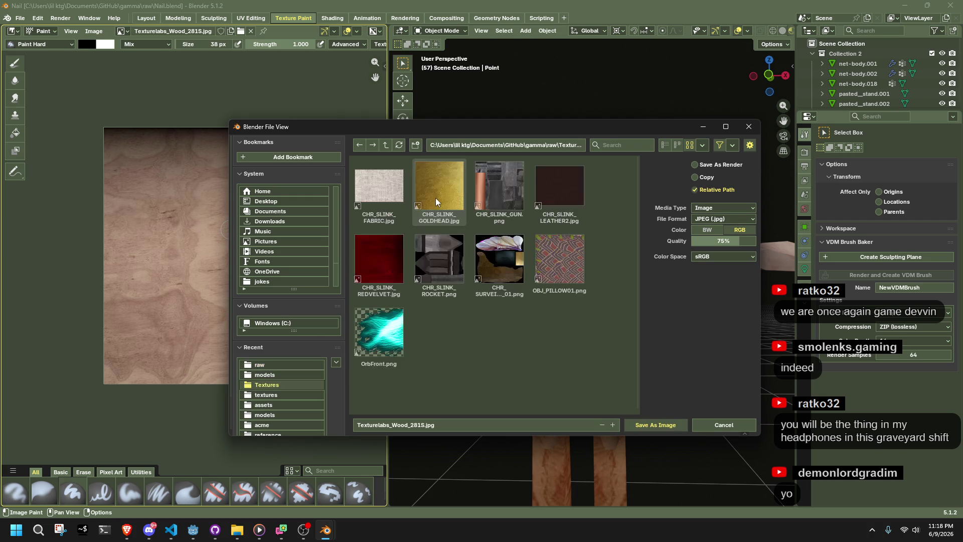
# Step: Name the texture CHR_NAIL.jpg and save it, then save Nail.blend and return to Layout
pyautogui.click(401, 425)
pyautogui.moveTo(424, 423); pyautogui.dragTo(330, 425)
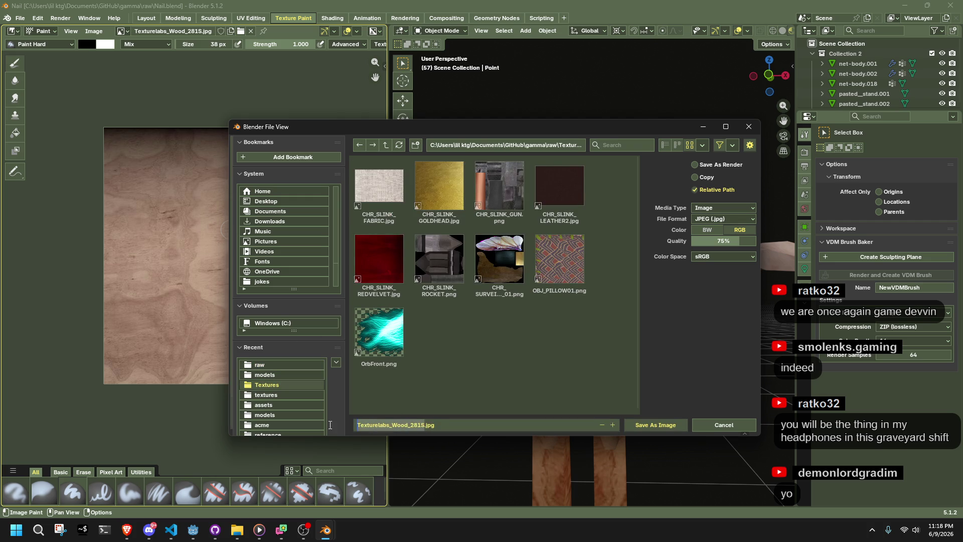
pyautogui.write('CHR_NAIL')
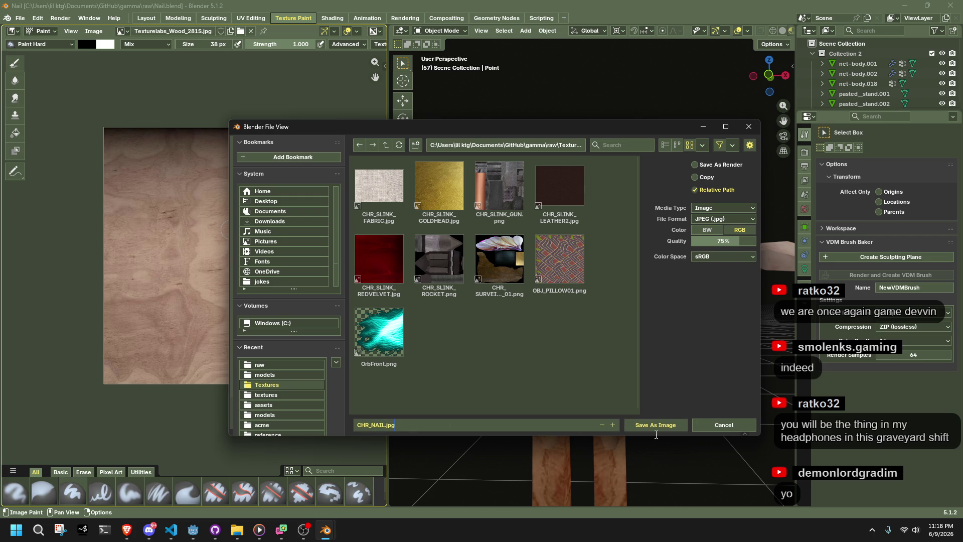
pyautogui.press('Return')
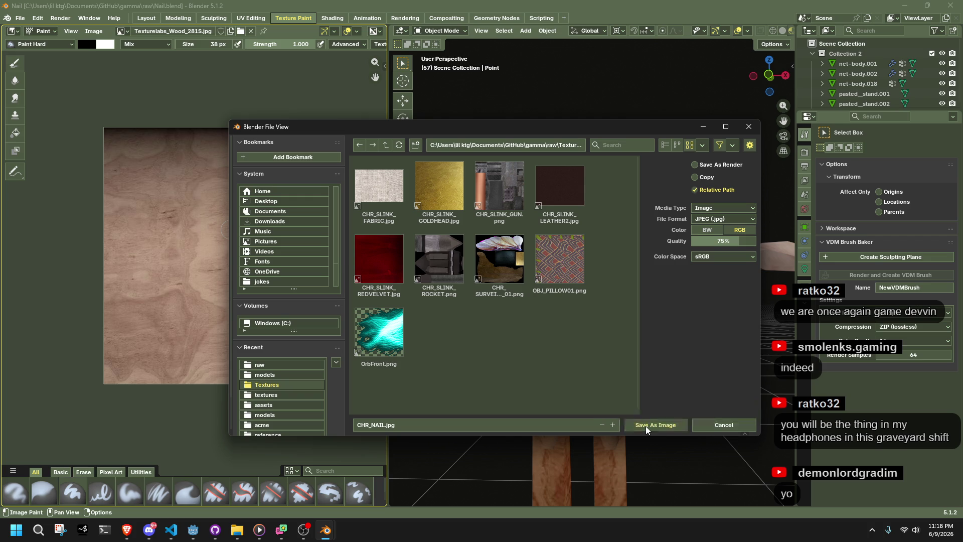
pyautogui.click(645, 426)
pyautogui.hotkey('ctrl', 's')
pyautogui.click(146, 18)
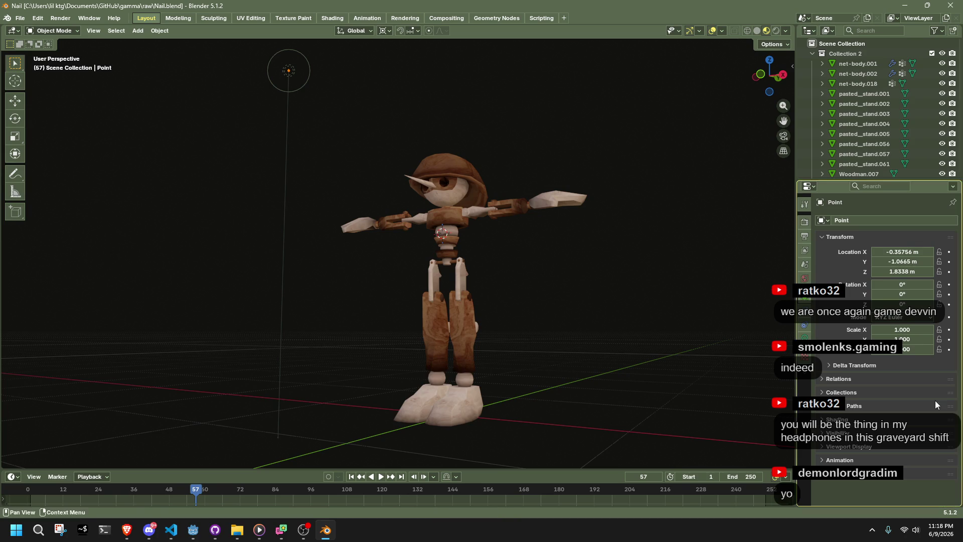
# Step: Switch over to Discord and launch the Windows Snipping Tool
pyautogui.hotkey('alt', 'Tab')
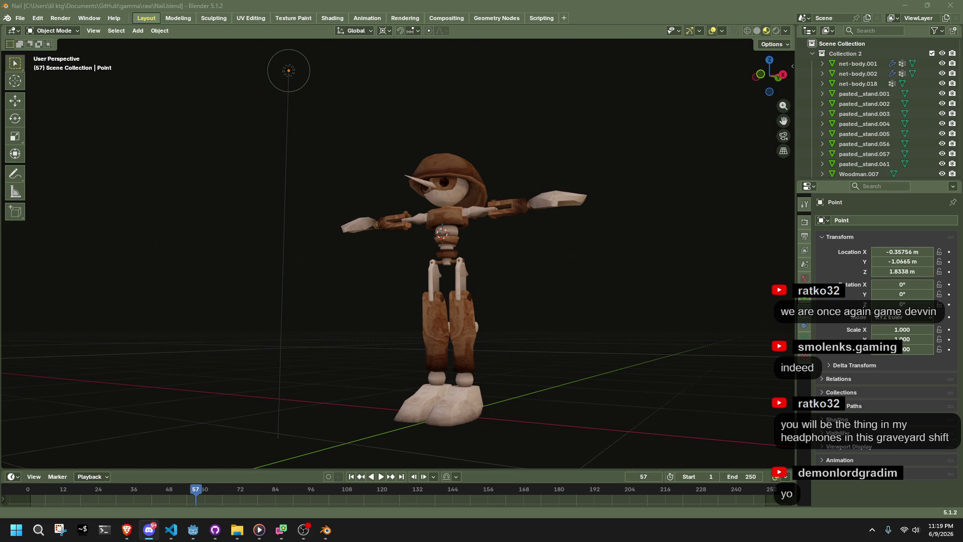
pyautogui.click(59, 529)
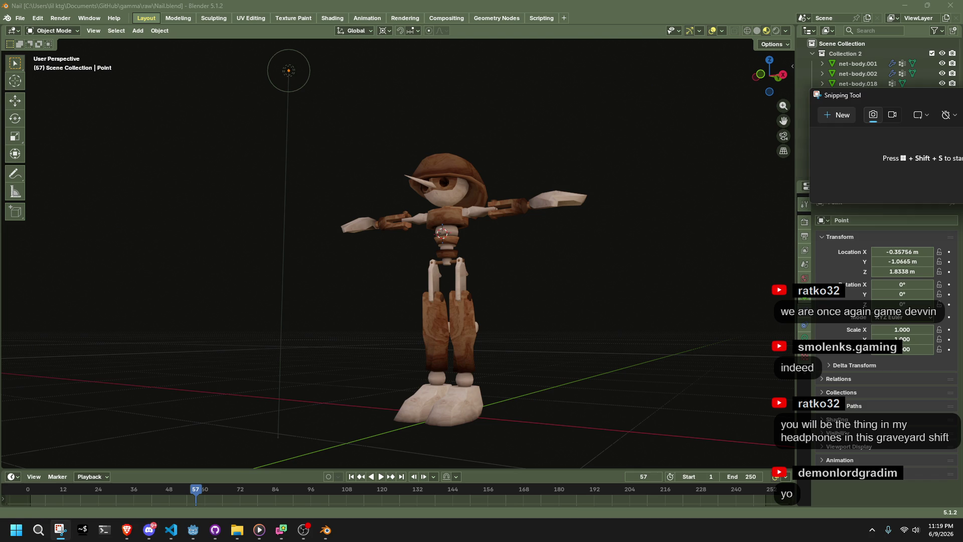
pyautogui.click(838, 114)
pyautogui.press('Escape')
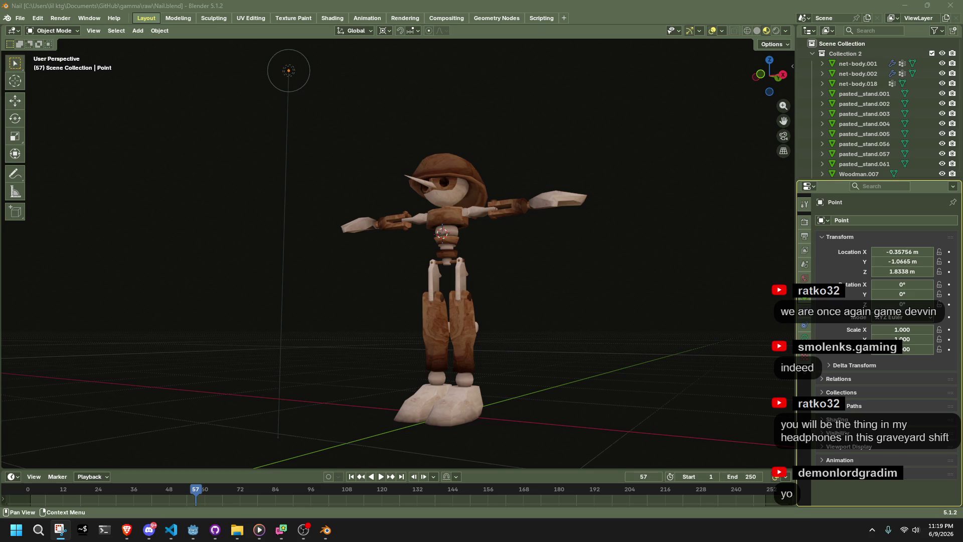
pyautogui.press('super+shift+s')
pyautogui.press('Escape')
pyautogui.press('super+Right')
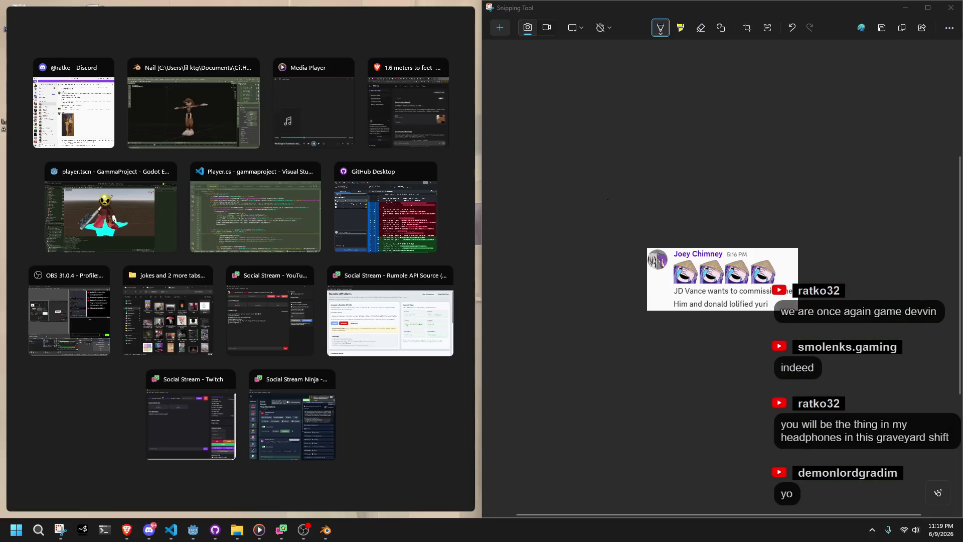
pyautogui.press('Escape')
pyautogui.click(951, 8)
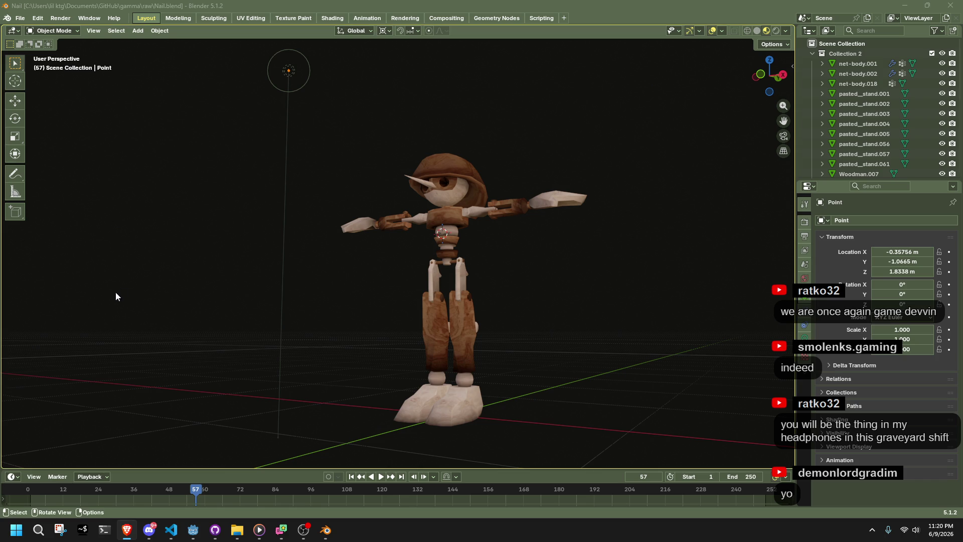
# Step: Box-select the point light, view the character in Rendered shading, then switch to the browser
pyautogui.moveTo(237, 198)
pyautogui.mouseDown(button='middle')
pyautogui.moveTo(392, 188)
pyautogui.moveTo(317, 203)
pyautogui.moveTo(339, 229)
pyautogui.moveTo(447, 242)
pyautogui.mouseUp(button='middle')
pyautogui.moveTo(290, 146); pyautogui.dragTo(341, 209)
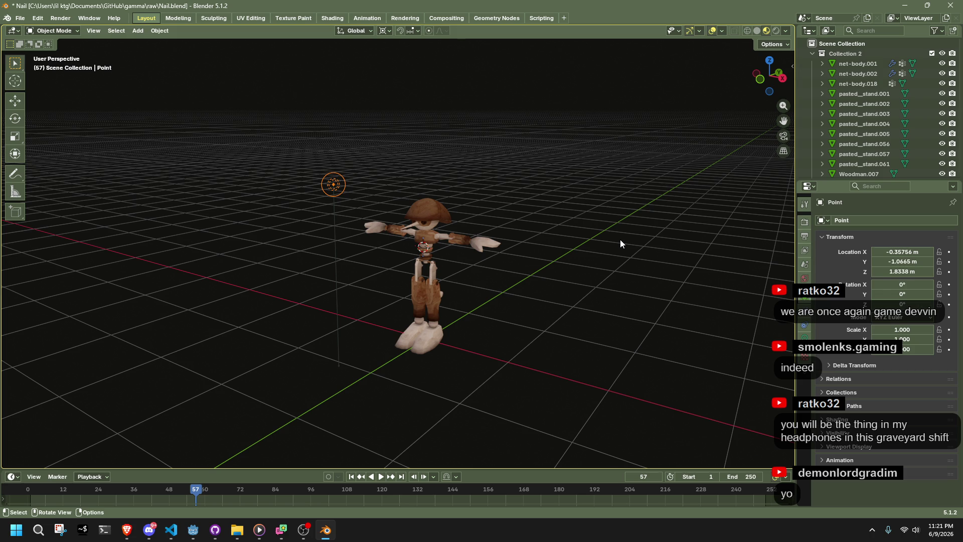
pyautogui.scroll(5, 573, 261)
pyautogui.click(775, 32)
pyautogui.scroll(-3, 615, 296)
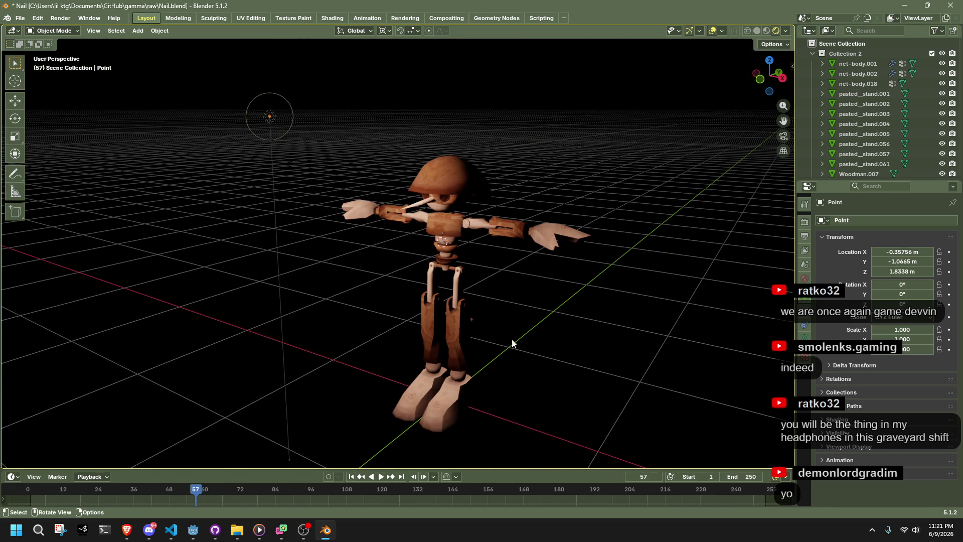
pyautogui.scroll(-6, 472, 292)
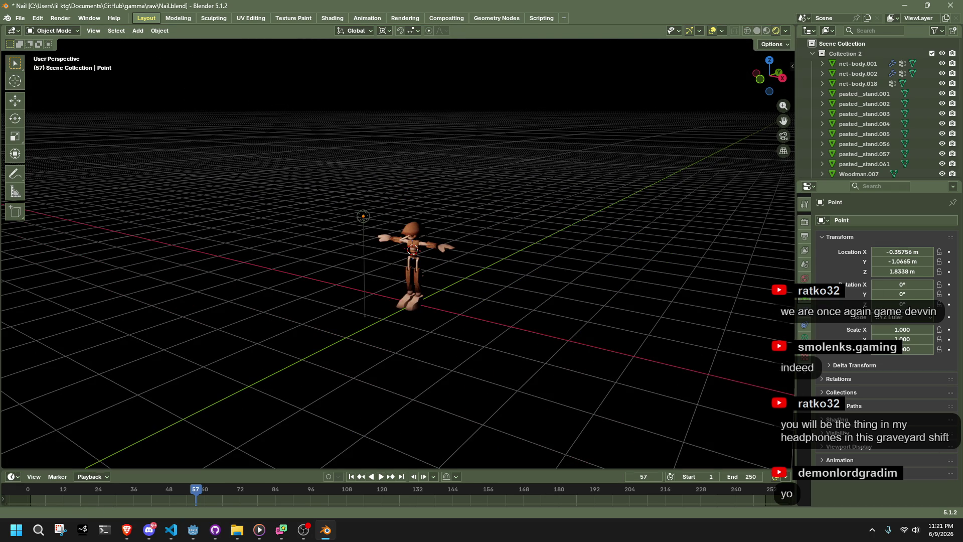
pyautogui.hotkey('alt', 'Tab')
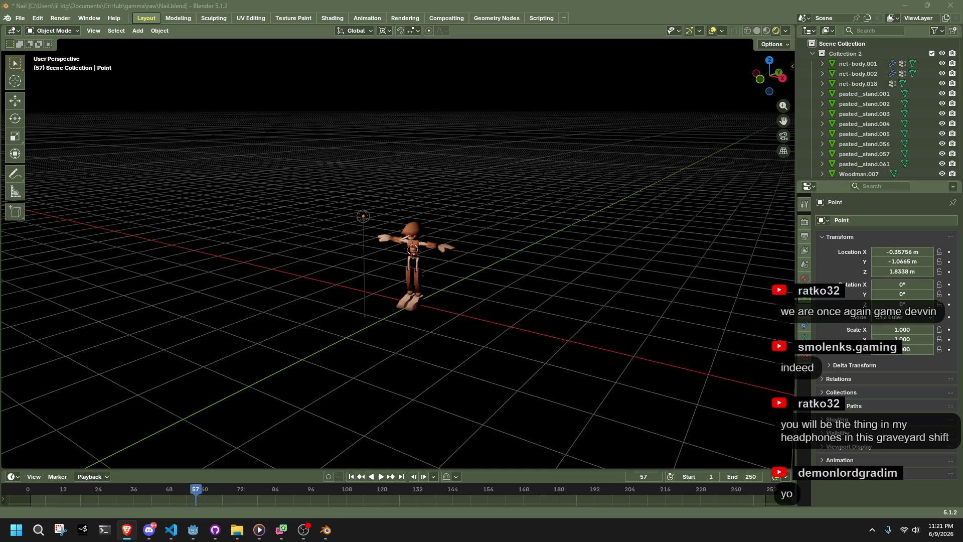
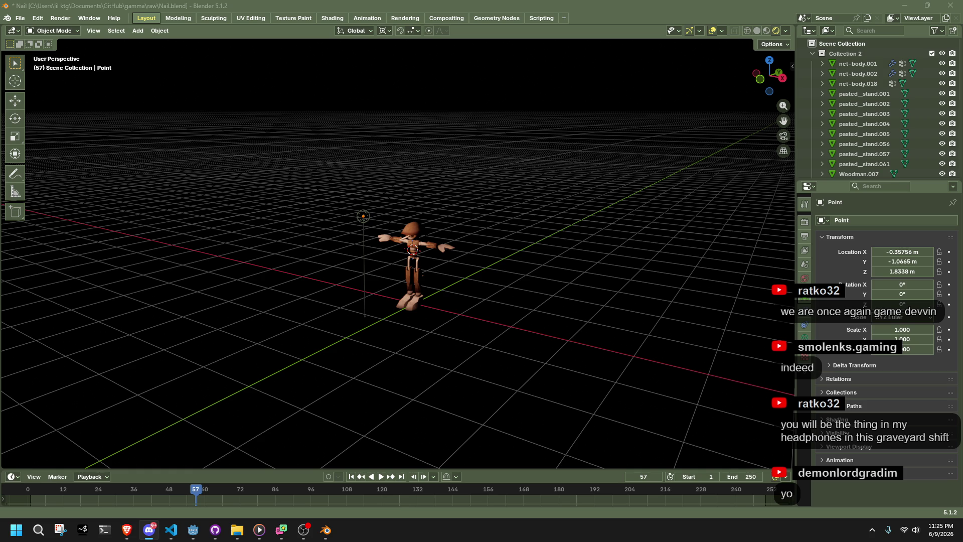
# Step: Turn on snapping with the snap target set to Grid, viewing from the top
pyautogui.scroll(8, 472, 353)
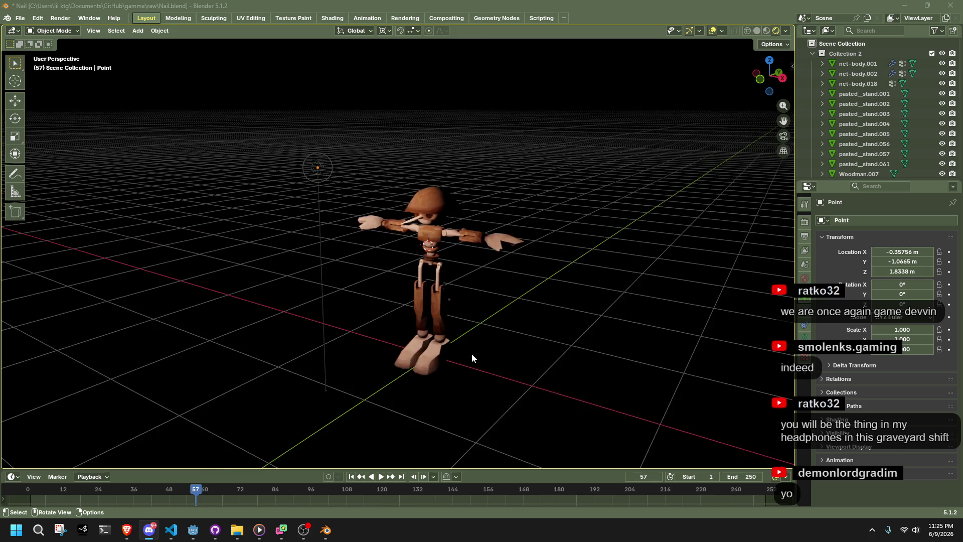
pyautogui.scroll(-4, 423, 352)
pyautogui.moveTo(376, 343)
pyautogui.mouseDown(button='middle')
pyautogui.moveTo(343, 332)
pyautogui.moveTo(489, 383)
pyautogui.moveTo(501, 237)
pyautogui.mouseUp(button='middle')
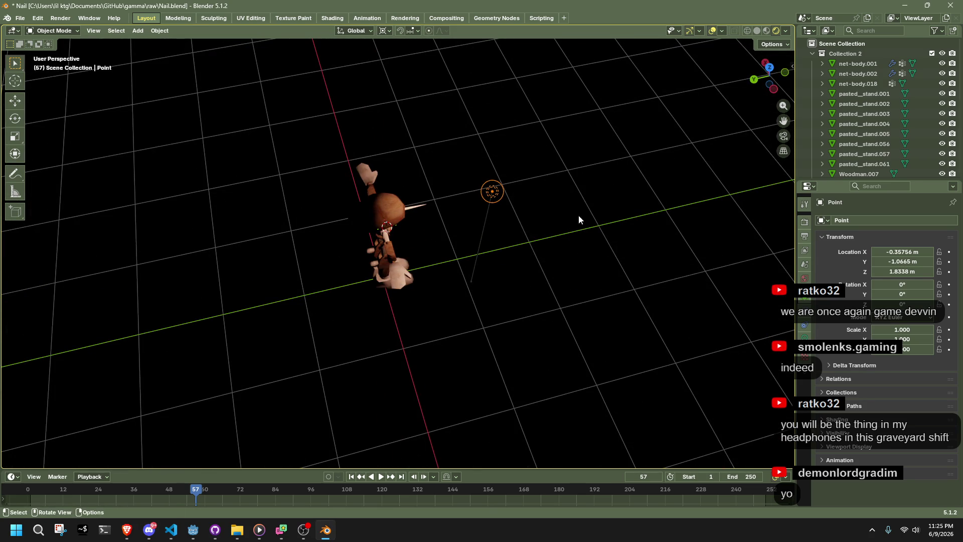
pyautogui.click(765, 72)
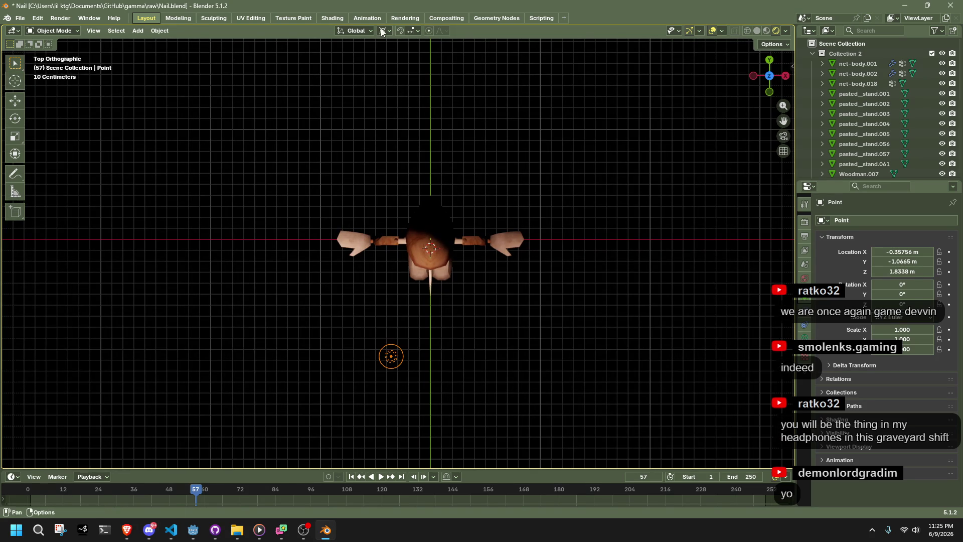
pyautogui.click(410, 31)
pyautogui.click(400, 31)
pyautogui.click(412, 31)
pyautogui.click(390, 91)
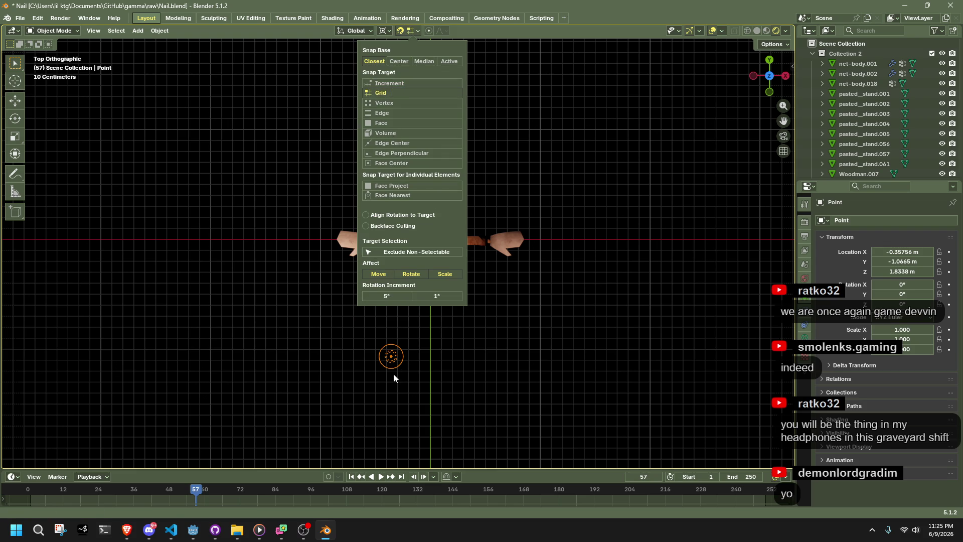
# Step: Move the point light onto the grid at X −1 m, Y −1 m
pyautogui.press('g')
pyautogui.click(339, 357)
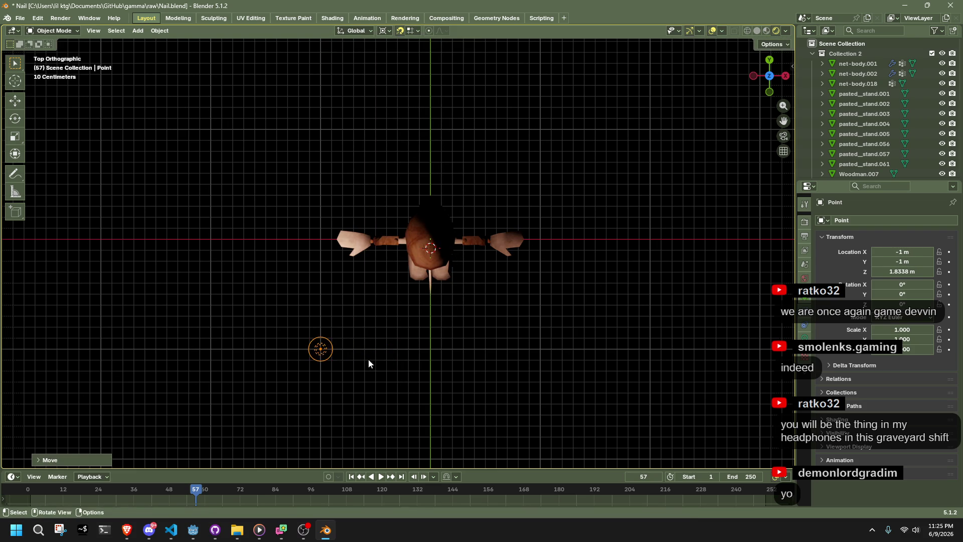
pyautogui.moveTo(441, 344); pyautogui.dragTo(578, 251, button='middle')
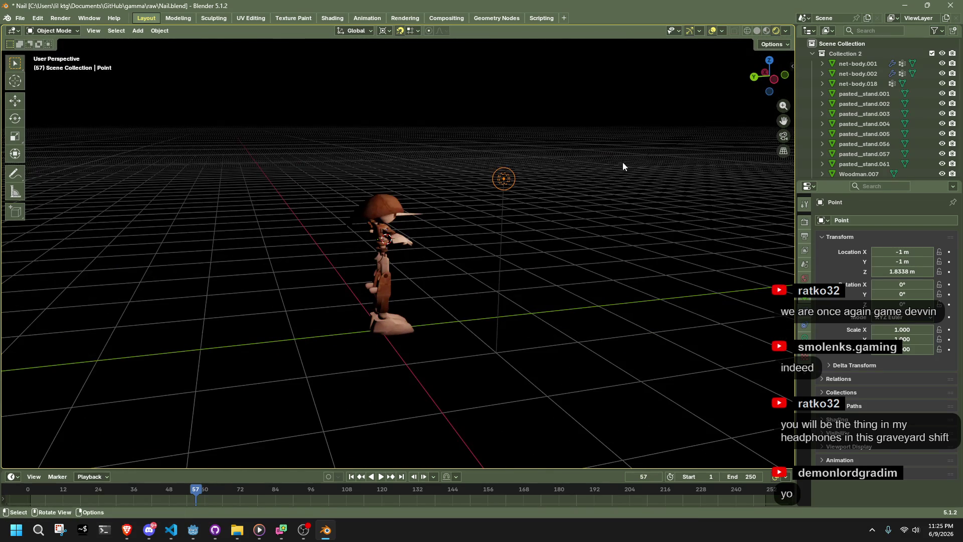
# Step: Raise the point light to Z 2 m in Left view and save Nail.blend
pyautogui.click(764, 72)
pyautogui.press('g')
pyautogui.press('z')
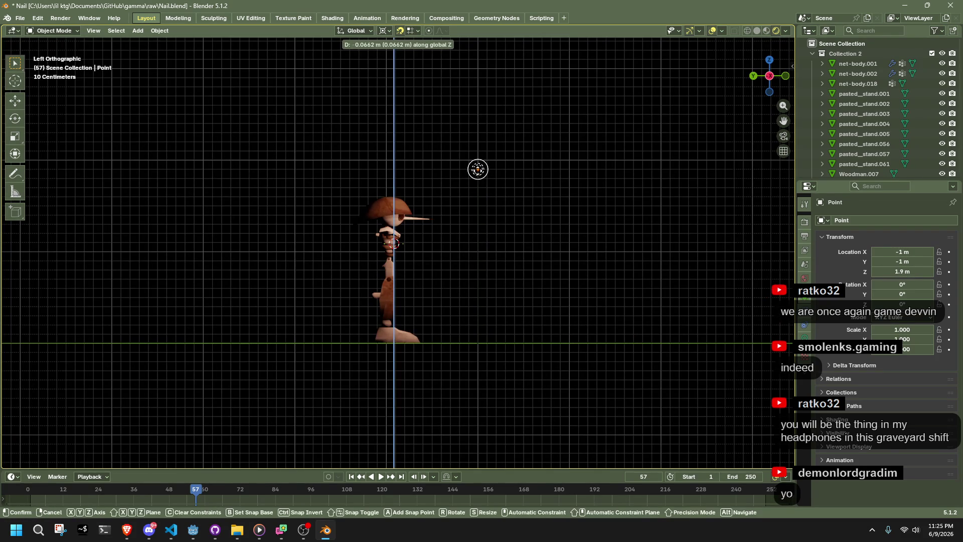
pyautogui.click(516, 215)
pyautogui.moveTo(517, 215)
pyautogui.mouseDown(button='middle')
pyautogui.moveTo(437, 235)
pyautogui.moveTo(401, 275)
pyautogui.moveTo(414, 312)
pyautogui.mouseUp(button='middle')
pyautogui.hotkey('ctrl', 's')
pyautogui.scroll(5, 489, 252)
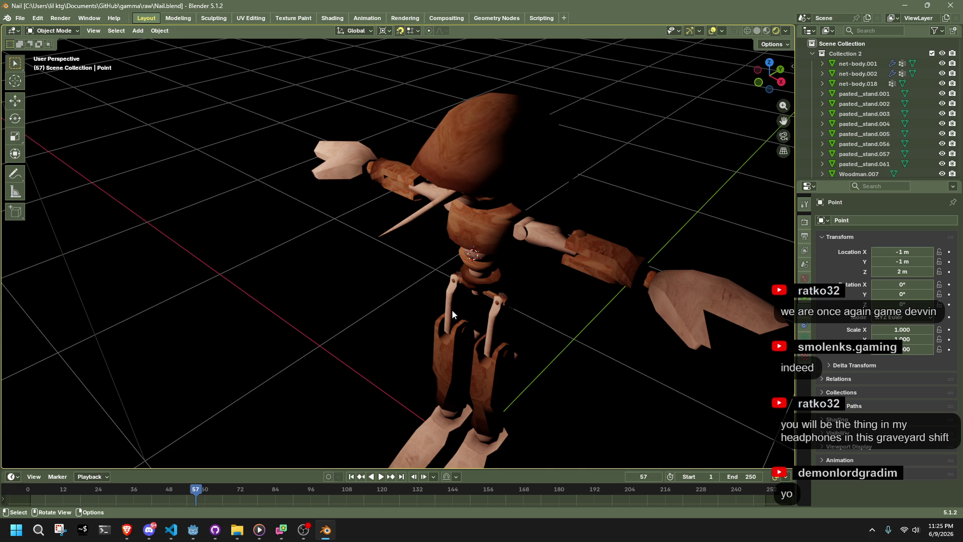
pyautogui.hotkey('alt', 'Tab')
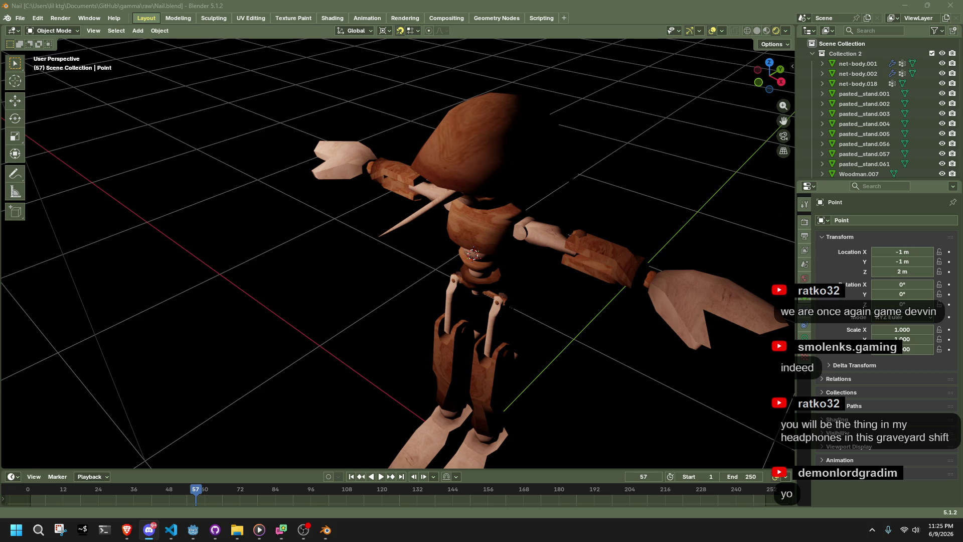
pyautogui.moveTo(589, 330)
pyautogui.mouseDown(button='middle')
pyautogui.moveTo(542, 307)
pyautogui.moveTo(589, 142)
pyautogui.mouseUp(button='middle')
pyautogui.scroll(-5, 876, 149)
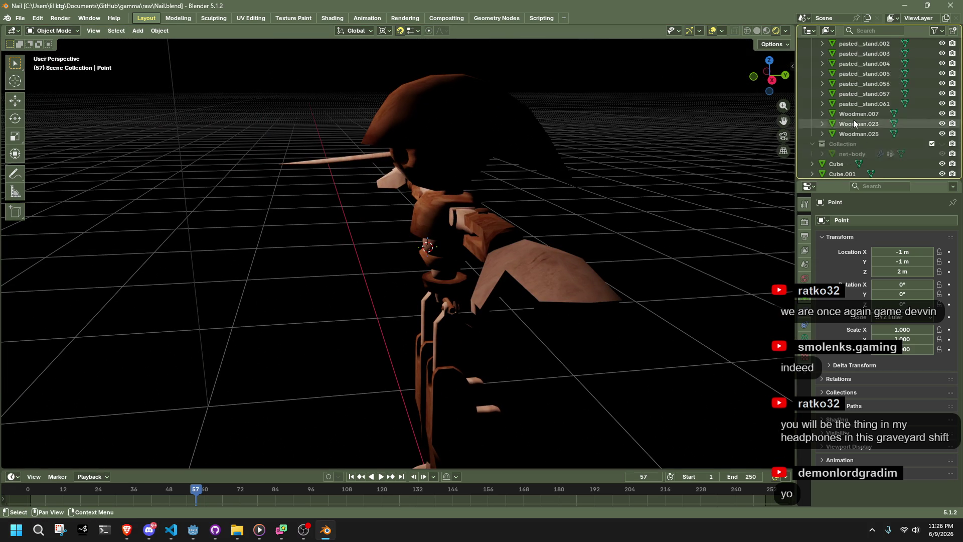
# Step: Select the puppet's hands object and rename it Hands
pyautogui.scroll(5, 854, 125)
pyautogui.click(847, 63)
pyautogui.press('a')
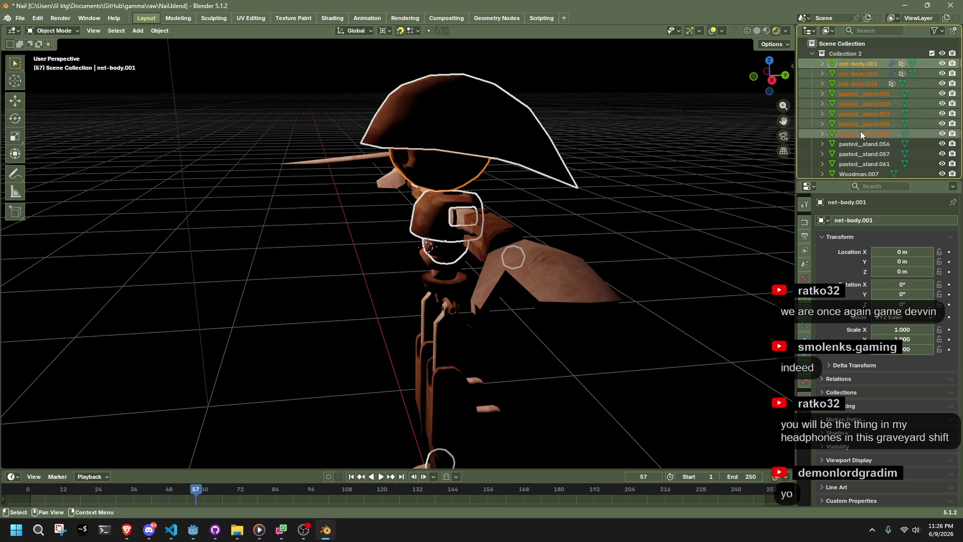
pyautogui.scroll(-3, 573, 255)
pyautogui.moveTo(573, 255); pyautogui.dragTo(554, 266, button='middle')
pyautogui.click(533, 238)
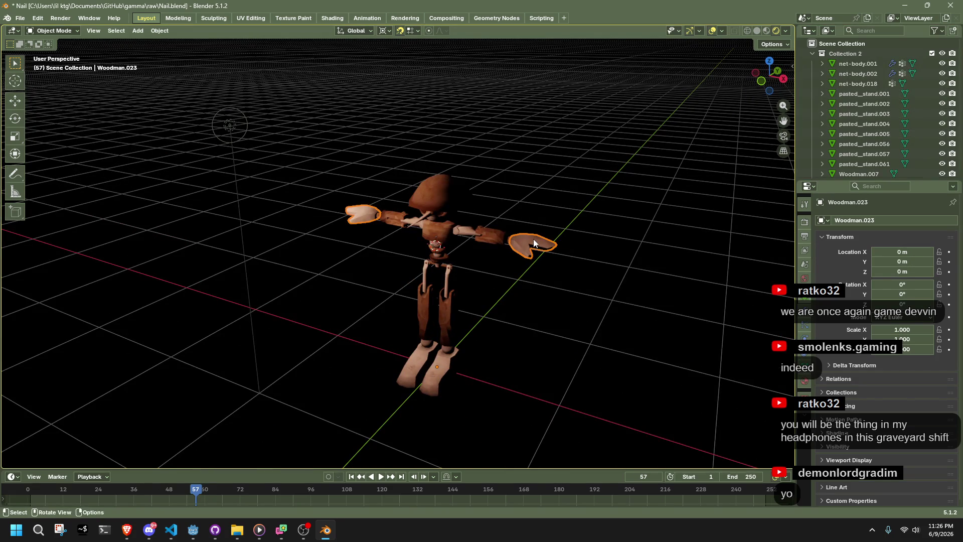
pyautogui.scroll(-5, 853, 149)
pyautogui.scroll(2, 640, 303)
pyautogui.scroll(6, 640, 303)
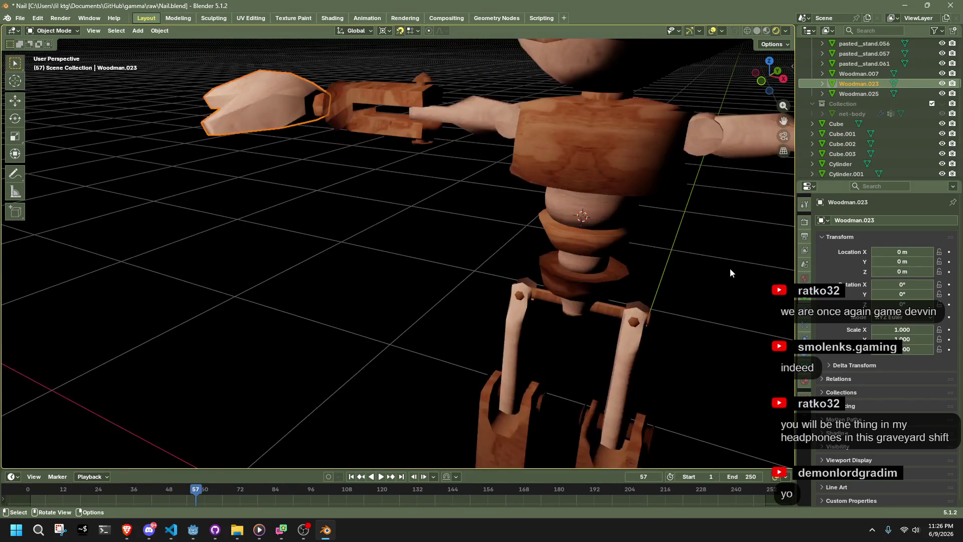
pyautogui.scroll(-4, 732, 266)
pyautogui.scroll(5, 868, 104)
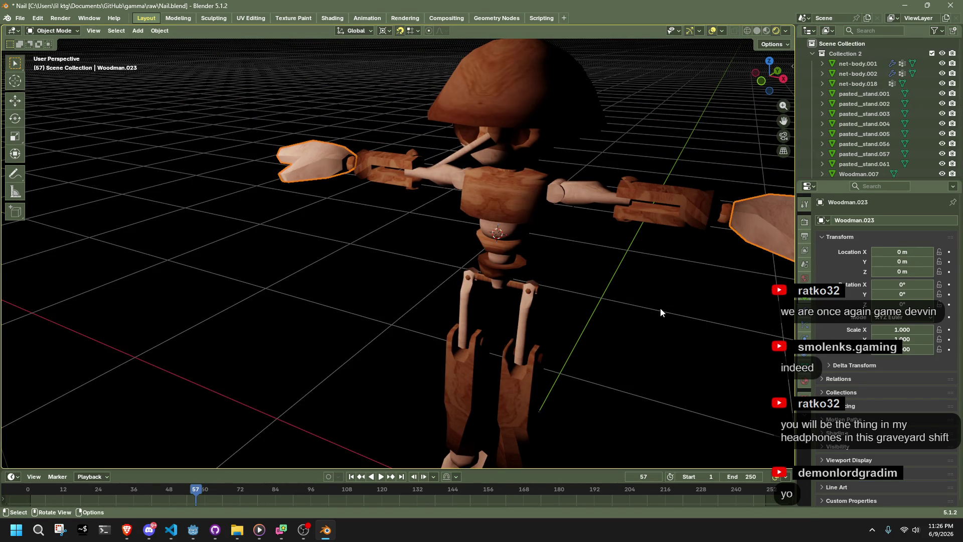
pyautogui.press('F2')
pyautogui.write('Hands')
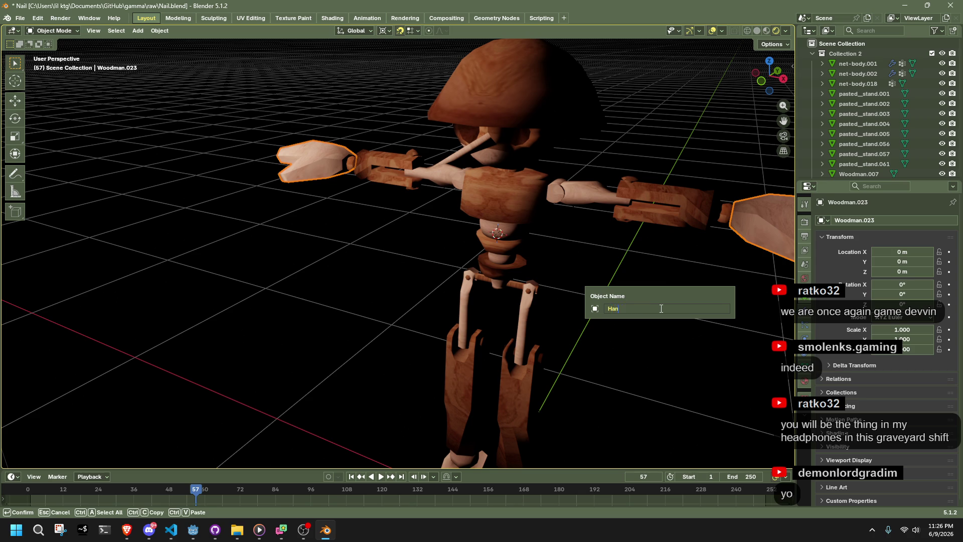
pyautogui.press('Return')
# Step: Rename the wrist, forearm and upper arm pieces to Wrist, Forearm and Biceps
pyautogui.click(728, 220)
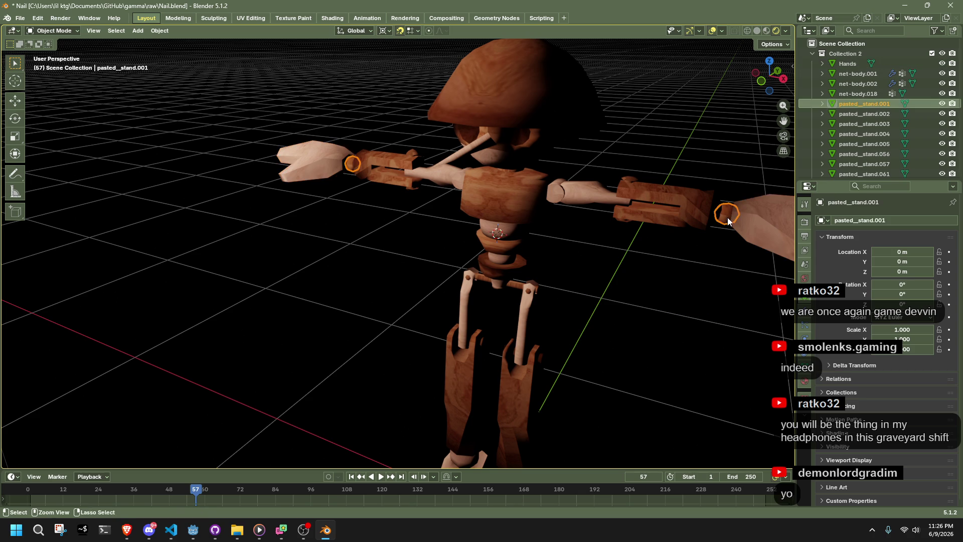
pyautogui.press('F2')
pyautogui.write('Wrist')
pyautogui.press('Return')
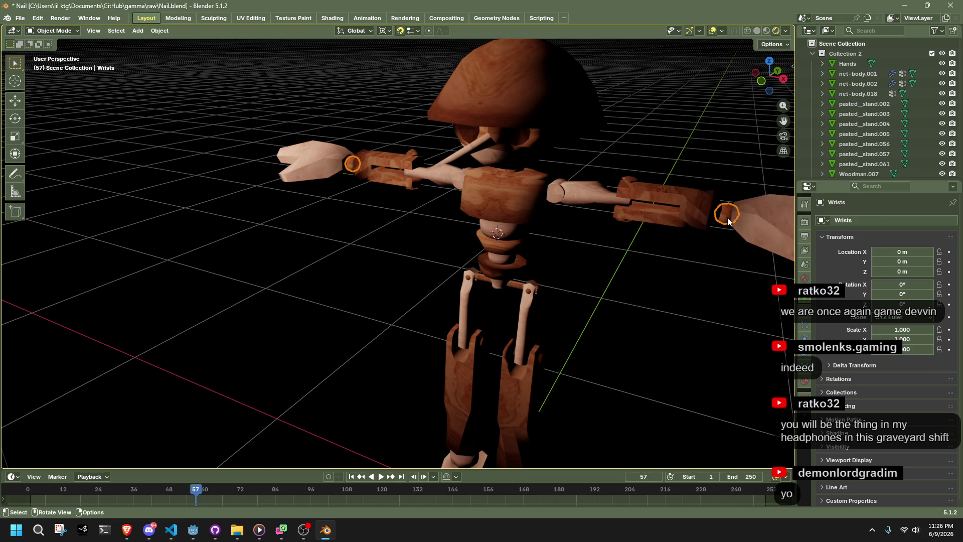
pyautogui.click(693, 206)
pyautogui.press('F2')
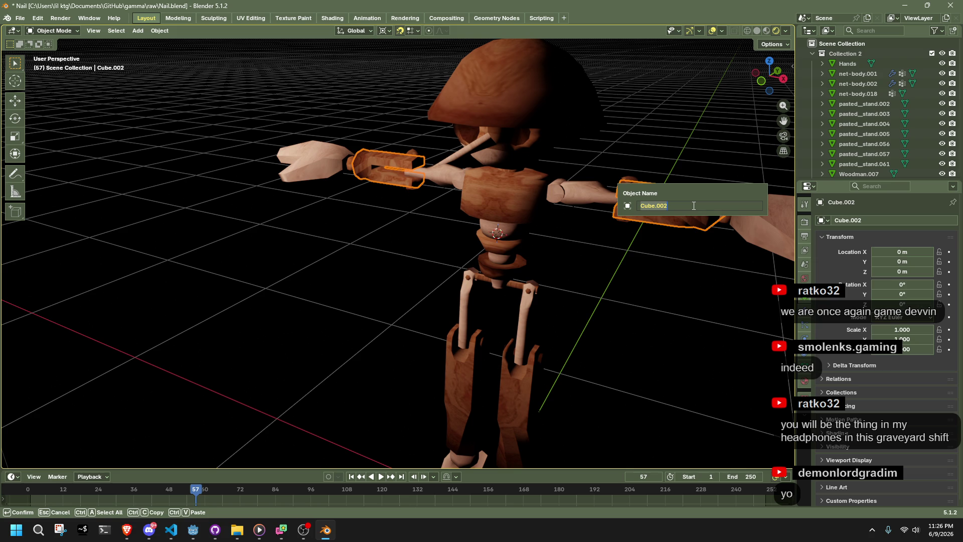
pyautogui.write('Forearm')
pyautogui.press('Return')
pyautogui.click(596, 190)
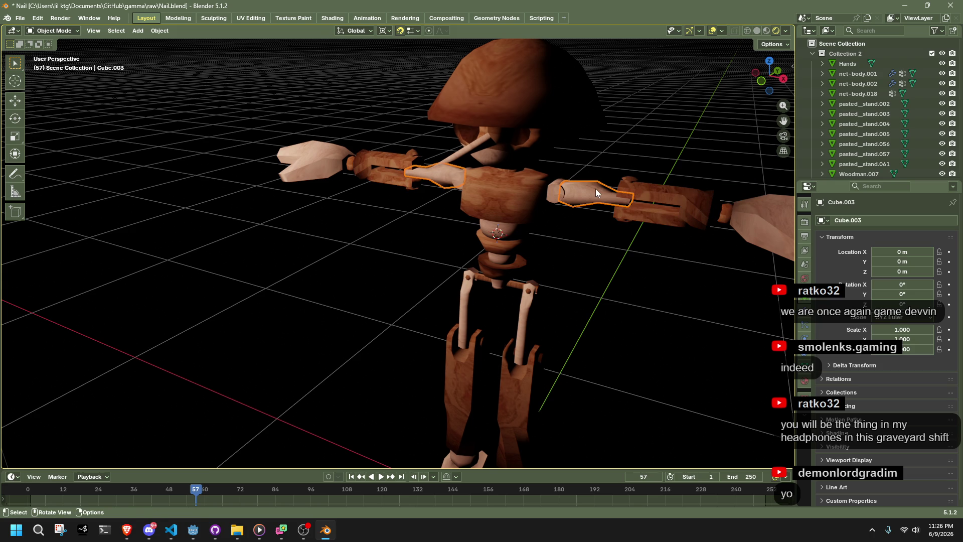
pyautogui.press('F2')
pyautogui.write('Biceps')
pyautogui.press('Return')
# Step: Rename the forearms to Forearms and the shoulder joints to Shoulders, then begin renaming the chest
pyautogui.click(676, 196)
pyautogui.press('F2')
pyautogui.write('Forearmm')
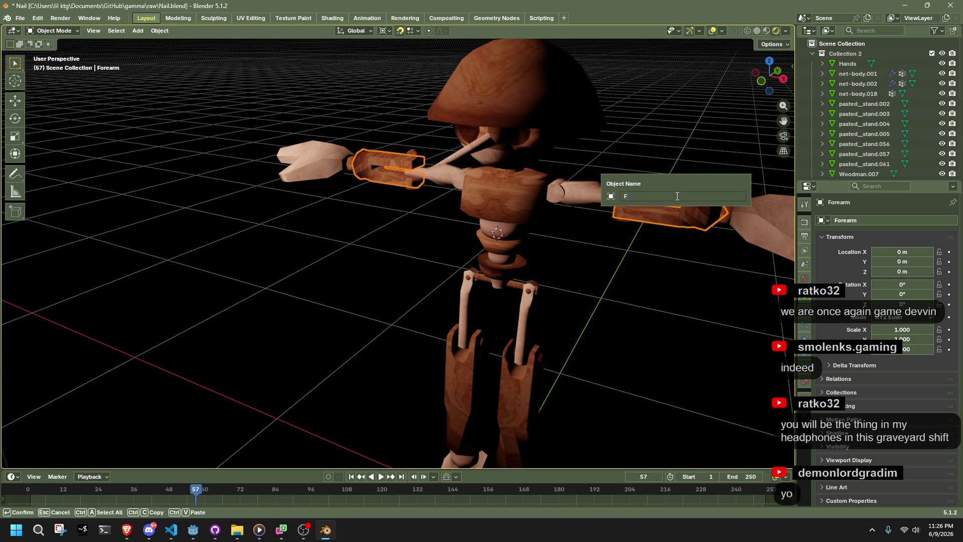
pyautogui.press('BackSpace')
pyautogui.write('s')
pyautogui.press('Return')
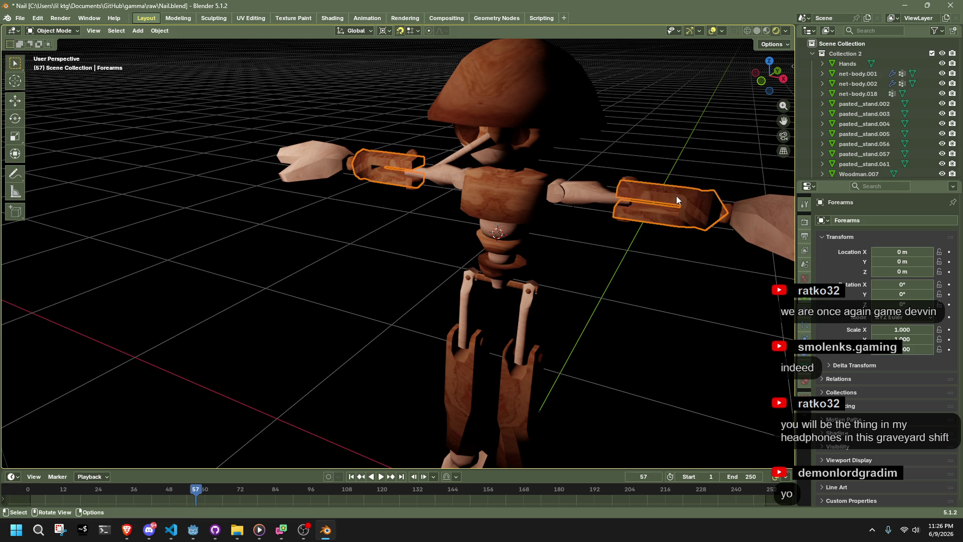
pyautogui.click(559, 191)
pyautogui.press('F2')
pyautogui.write('S')
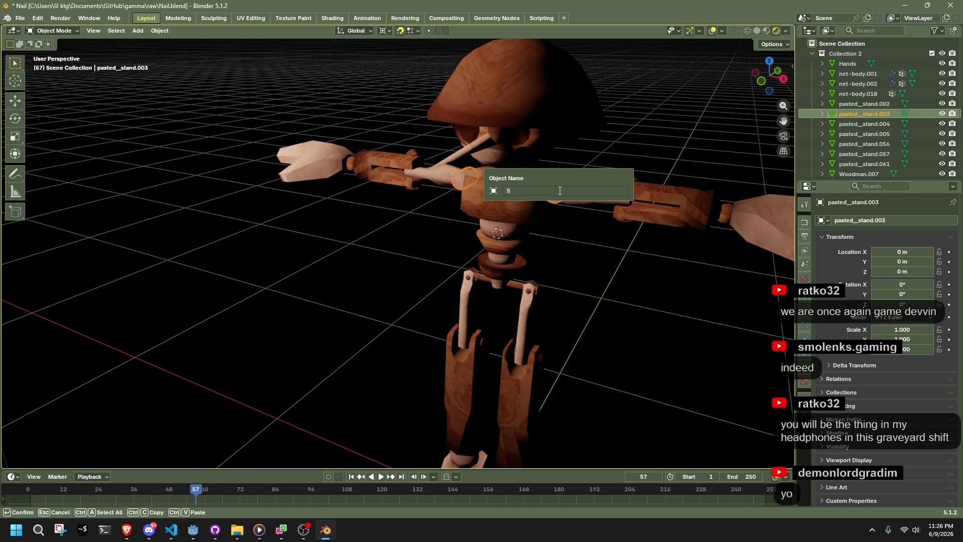
pyautogui.write('houlders')
pyautogui.press('Return')
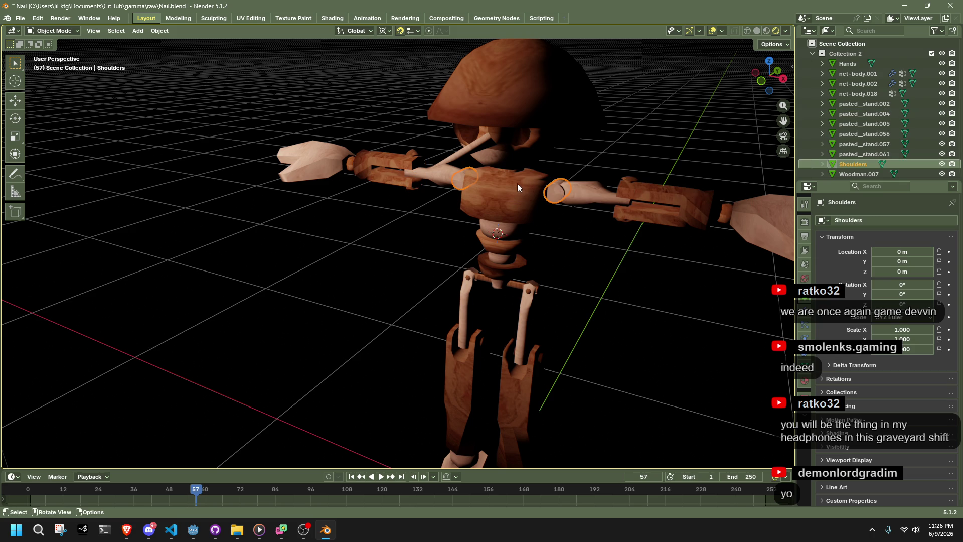
pyautogui.click(517, 183)
pyautogui.press('F2')
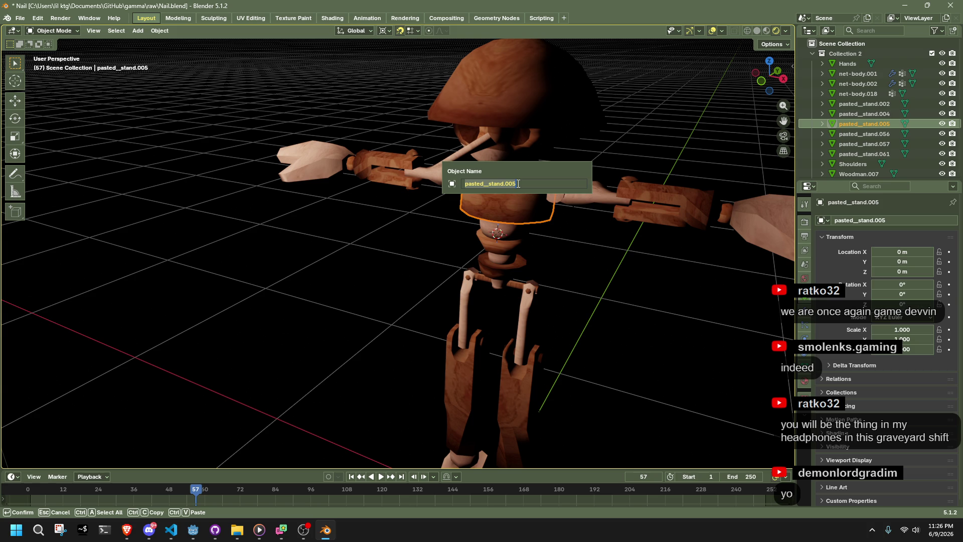
# Step: Batch rename the two torso pieces to Body, replacing their old names
pyautogui.moveTo(612, 275)
pyautogui.mouseDown(button='middle')
pyautogui.moveTo(486, 251)
pyautogui.moveTo(480, 229)
pyautogui.moveTo(513, 270)
pyautogui.moveTo(473, 227)
pyautogui.moveTo(546, 237)
pyautogui.mouseUp(button='middle')
pyautogui.keyDown('shift'); pyautogui.click(483, 234); pyautogui.keyUp('shift')
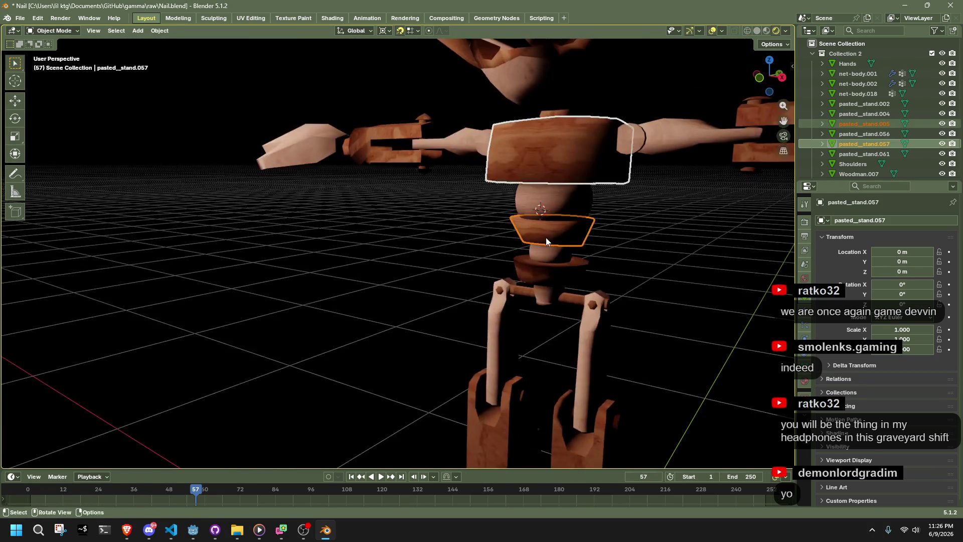
pyautogui.hotkey('ctrl', 'F2')
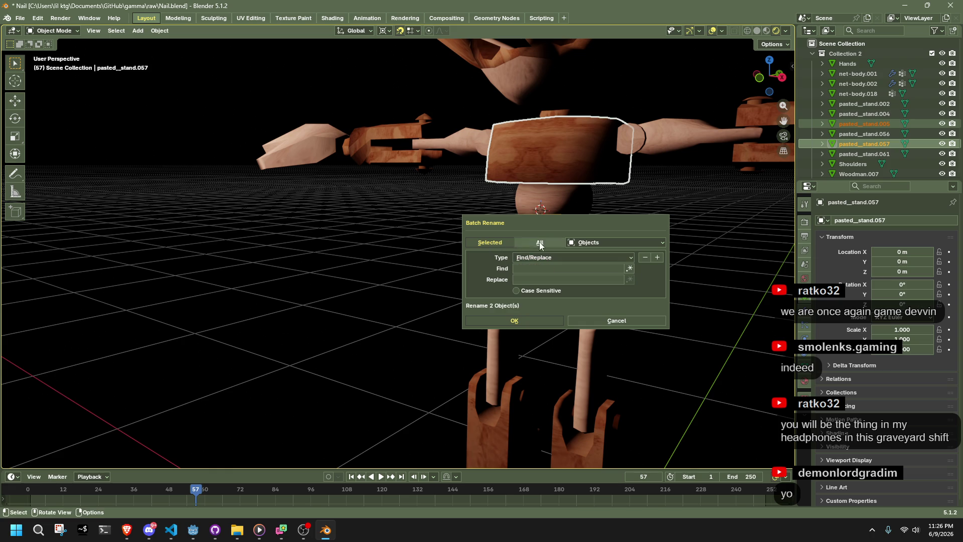
pyautogui.click(539, 258)
pyautogui.click(533, 279)
pyautogui.click(545, 269)
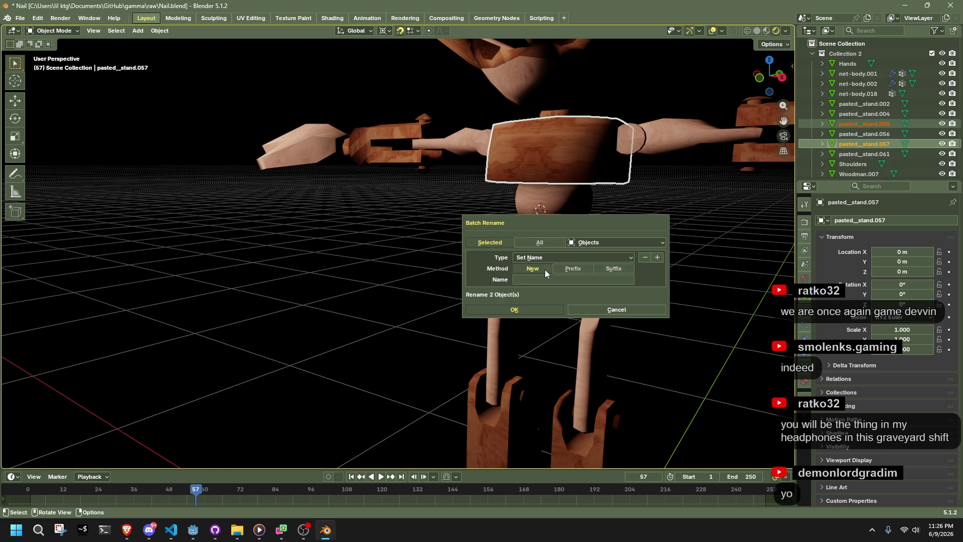
pyautogui.click(549, 281)
pyautogui.write('Body')
pyautogui.press('Return')
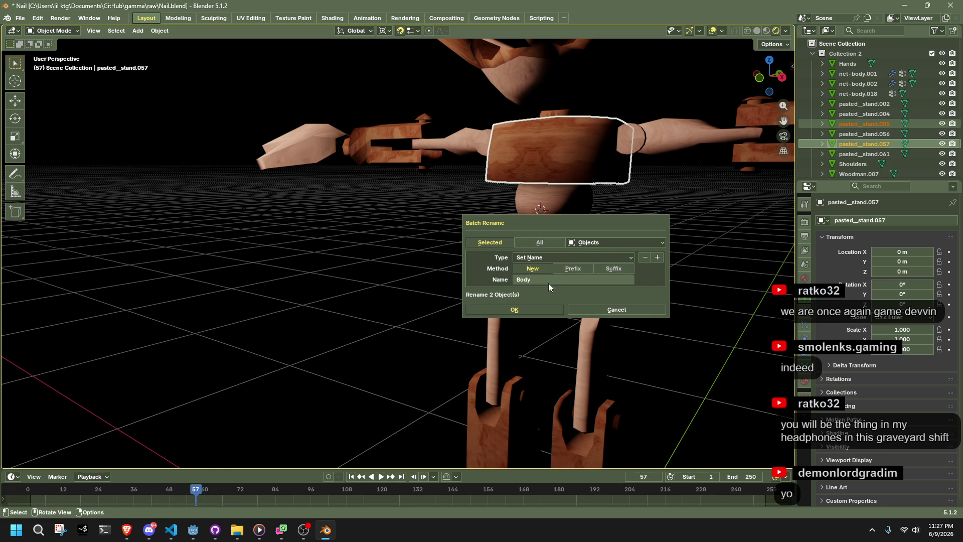
pyautogui.click(550, 310)
# Step: Batch rename both waist spheres to BodyArticulation
pyautogui.click(552, 215)
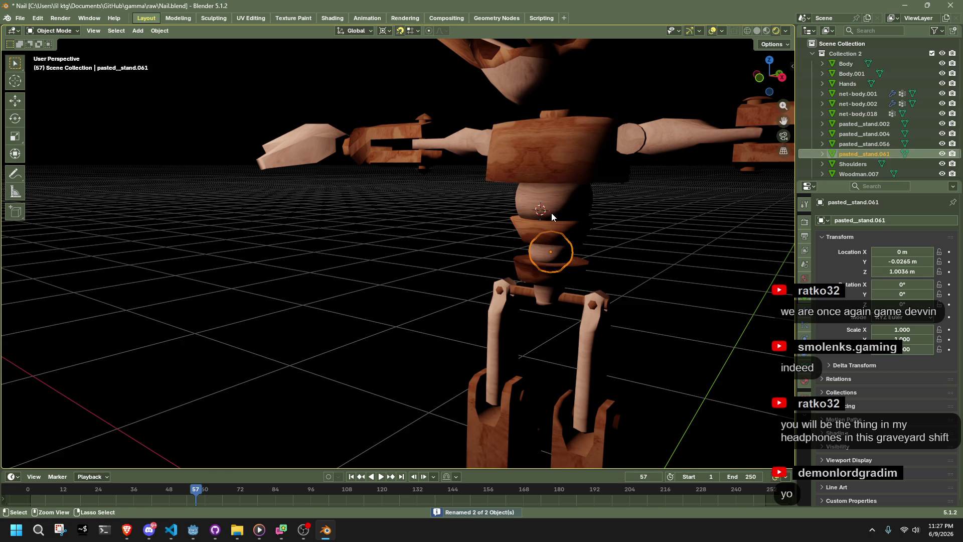
pyautogui.keyDown('shift'); pyautogui.click(552, 251); pyautogui.keyUp('shift')
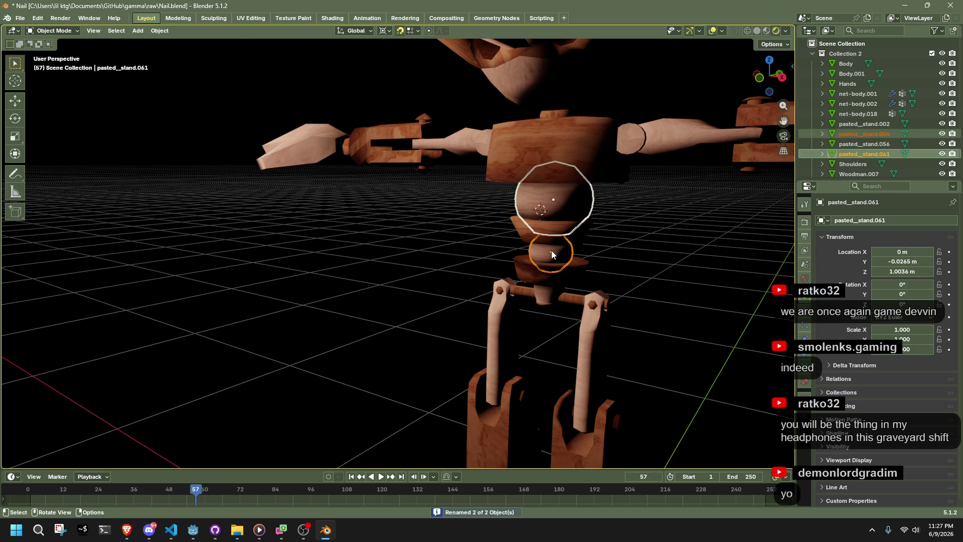
pyautogui.hotkey('ctrl', 'F2')
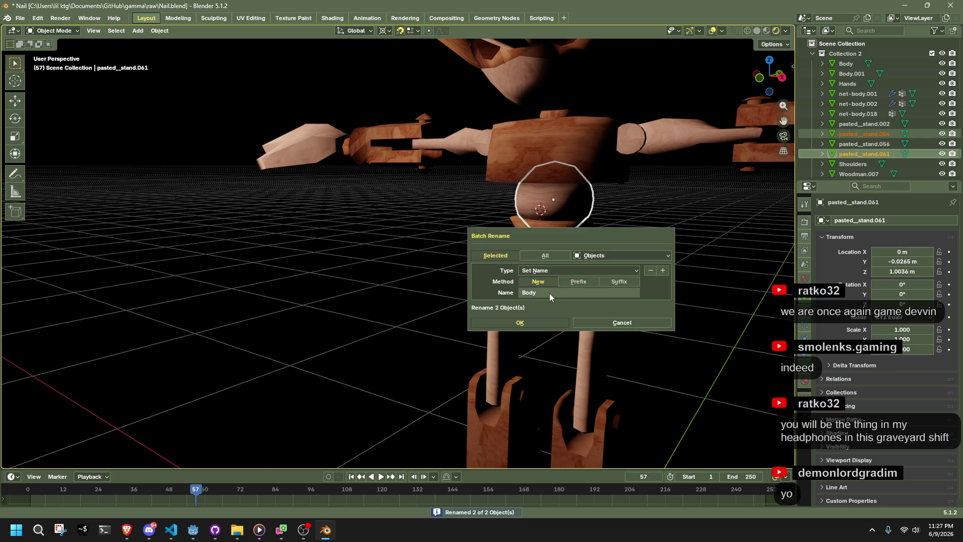
pyautogui.click(550, 293)
pyautogui.click(550, 293)
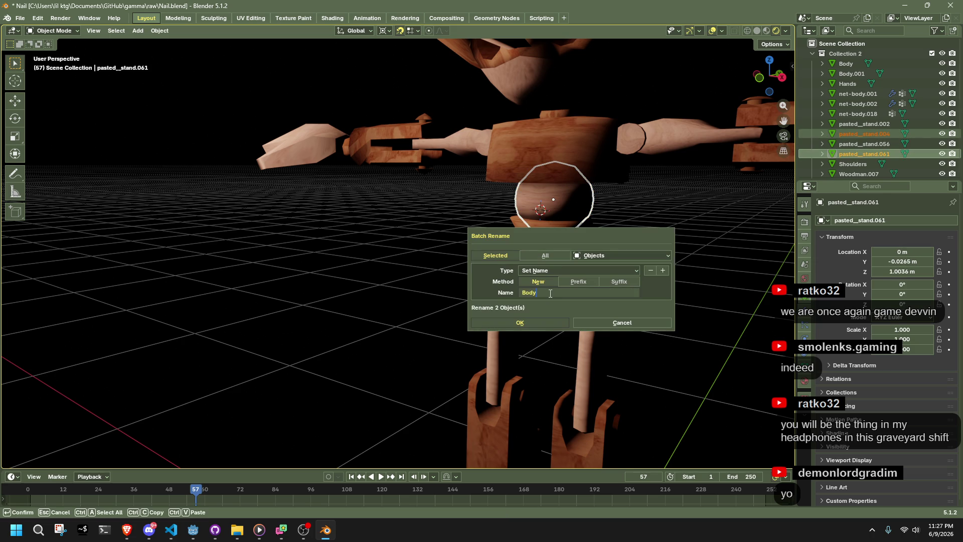
pyautogui.write('ticulation')
pyautogui.press('Return')
pyautogui.click(565, 323)
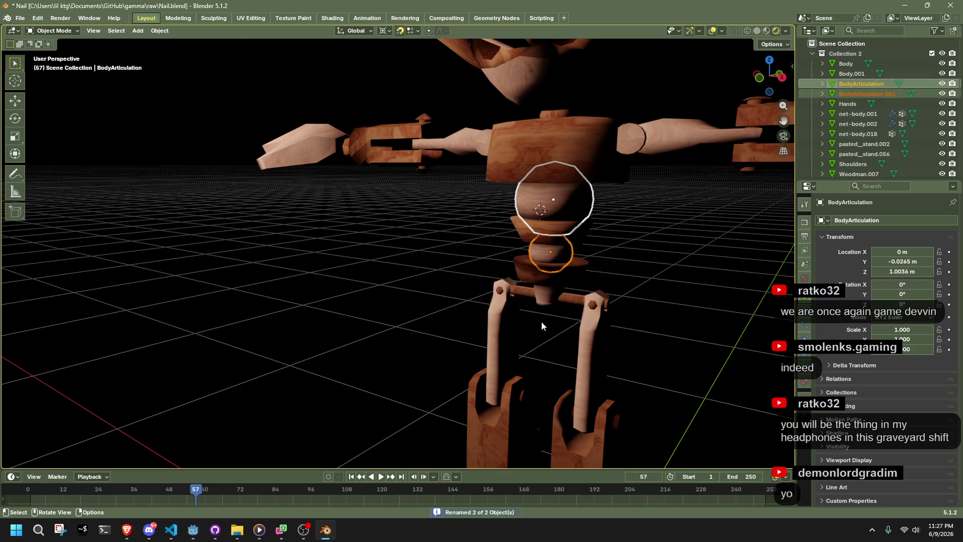
# Step: Rename the hip piece to Pelvis and select the crossbar between the legs
pyautogui.click(545, 273)
pyautogui.press('F2')
pyautogui.write('Pelvis')
pyautogui.press('Return')
pyautogui.click(572, 302)
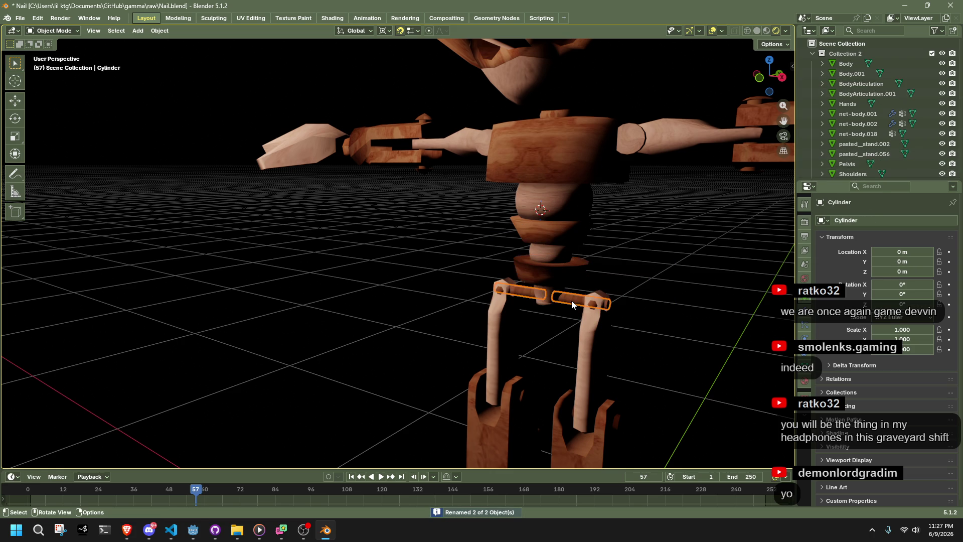
# Step: Rename the hip crossbar to PelvisArticulation
pyautogui.press('F2')
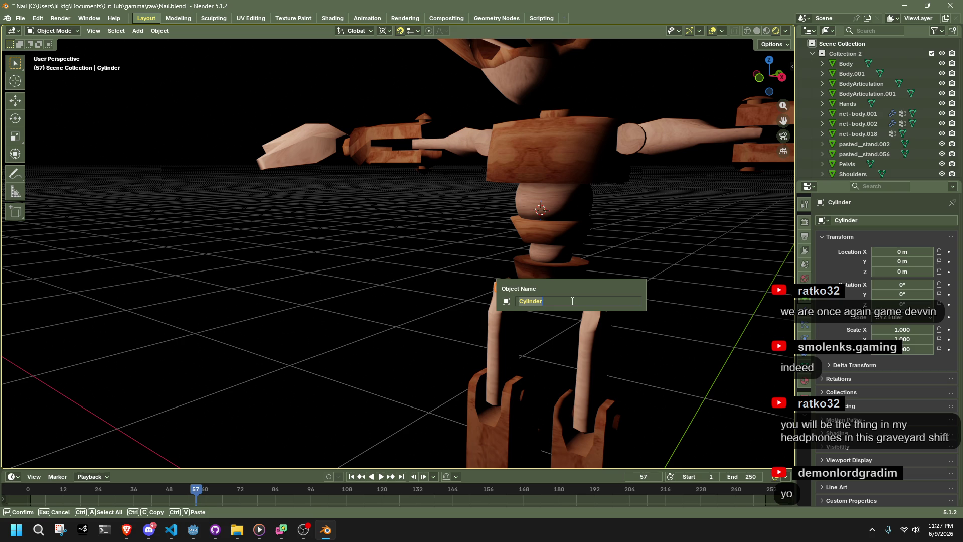
pyautogui.write('P')
pyautogui.write('sAulation')
pyautogui.press('Return')
# Step: Rename the upper legs object to Thighs
pyautogui.click(593, 307)
pyautogui.click(592, 301)
pyautogui.hotkey('ctrl', 'z')
pyautogui.scroll(-3, 562, 363)
pyautogui.moveTo(528, 391)
pyautogui.mouseDown(button='middle')
pyautogui.moveTo(508, 318)
pyautogui.moveTo(600, 344)
pyautogui.moveTo(318, 354)
pyautogui.moveTo(377, 369)
pyautogui.moveTo(339, 217)
pyautogui.moveTo(449, 257)
pyautogui.moveTo(573, 245)
pyautogui.mouseUp(button='middle')
pyautogui.scroll(3, 593, 345)
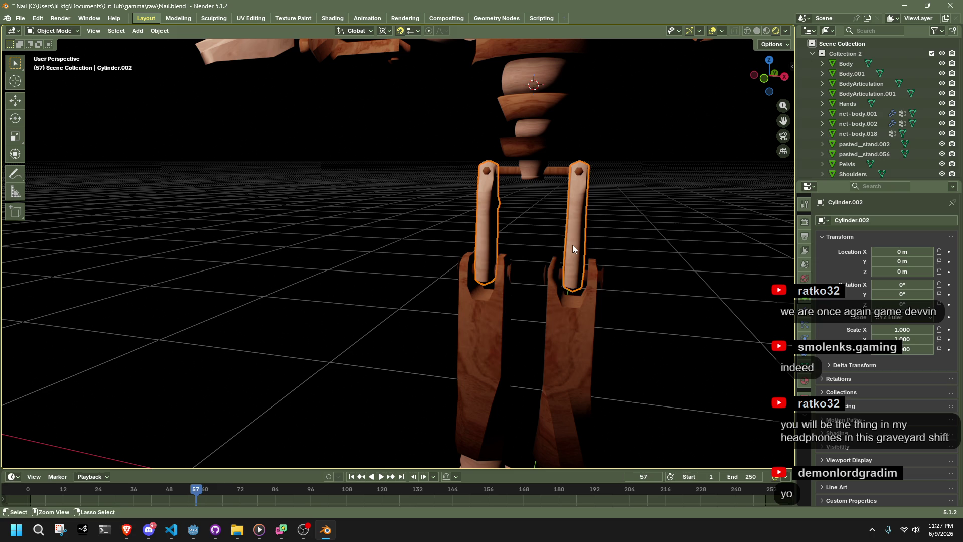
pyautogui.hotkey('ctrl', 'F2')
pyautogui.click(615, 312)
pyautogui.press('F2')
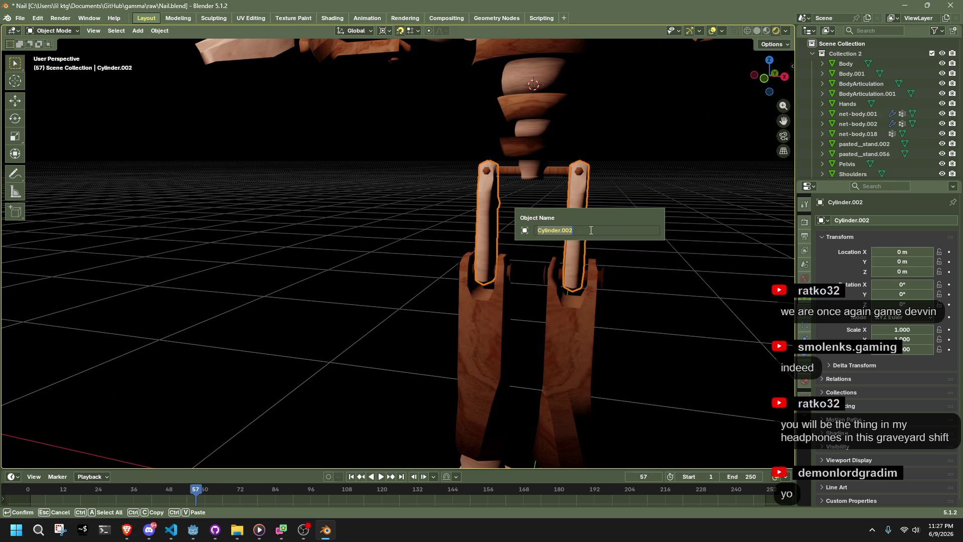
pyautogui.write('T')
pyautogui.write('highs')
pyautogui.press('Return')
# Step: Rename the lower leg pieces to Shins
pyautogui.click(564, 323)
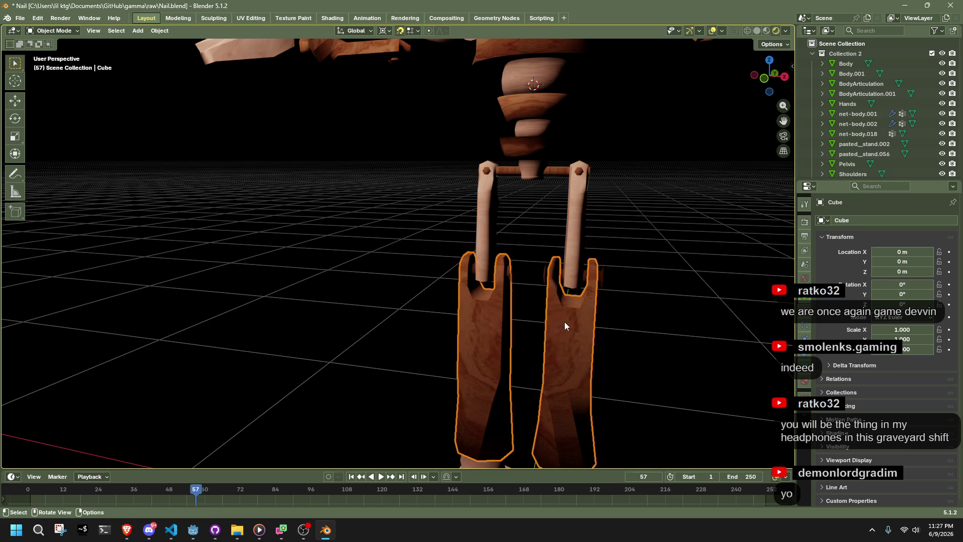
pyautogui.press('F2')
pyautogui.write('Shins')
pyautogui.press('Return')
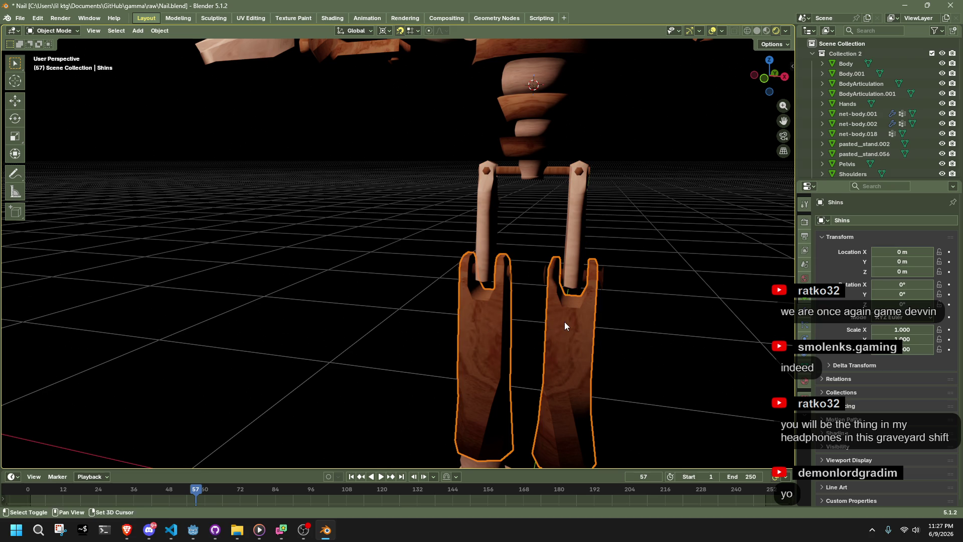
# Step: Rename the joint spheres above the feet to Ankles
pyautogui.keyDown('shift'); pyautogui.moveTo(564, 322); pyautogui.dragTo(555, 224, button='middle'); pyautogui.keyUp('shift')
pyautogui.click(560, 368)
pyautogui.press('F2')
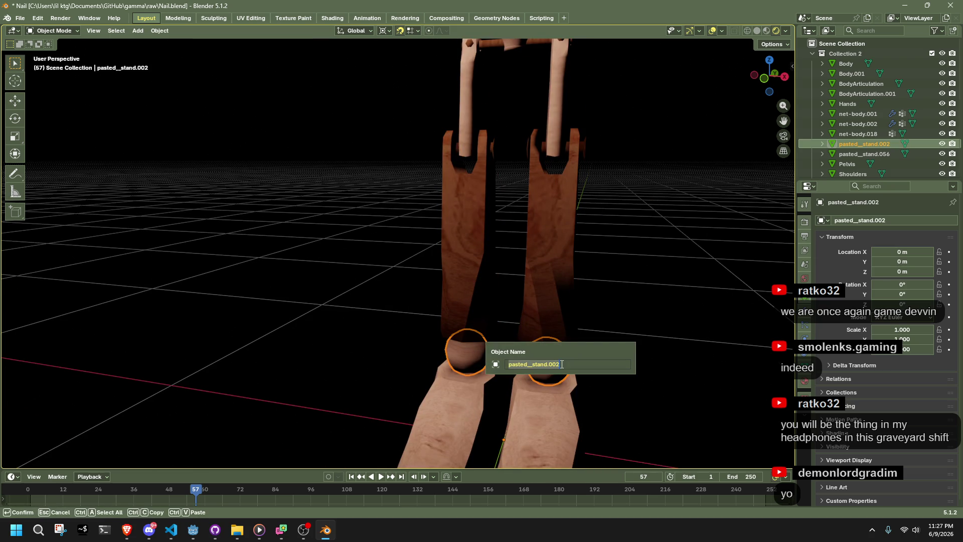
pyautogui.hotkey('alt', 'Tab')
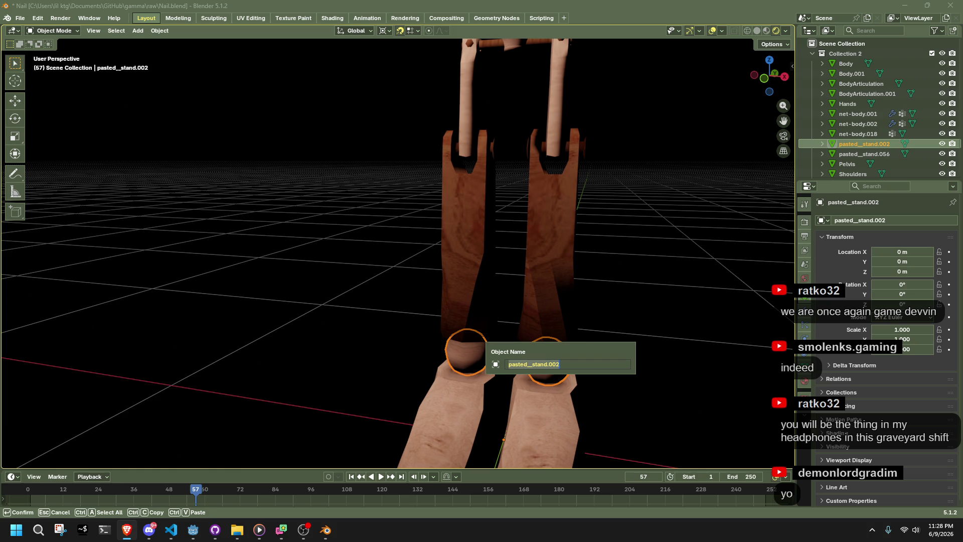
pyautogui.click(576, 370)
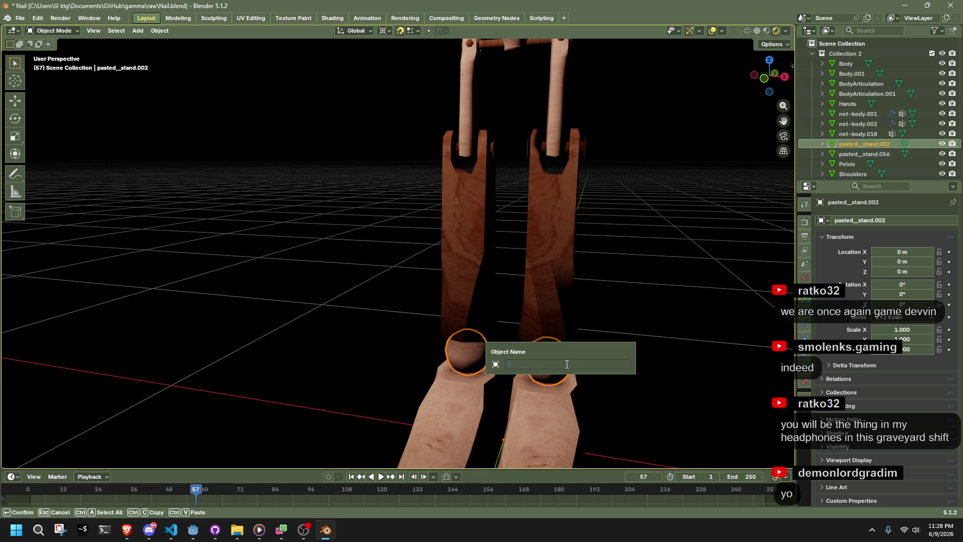
pyautogui.write('Ankles')
pyautogui.press('Return')
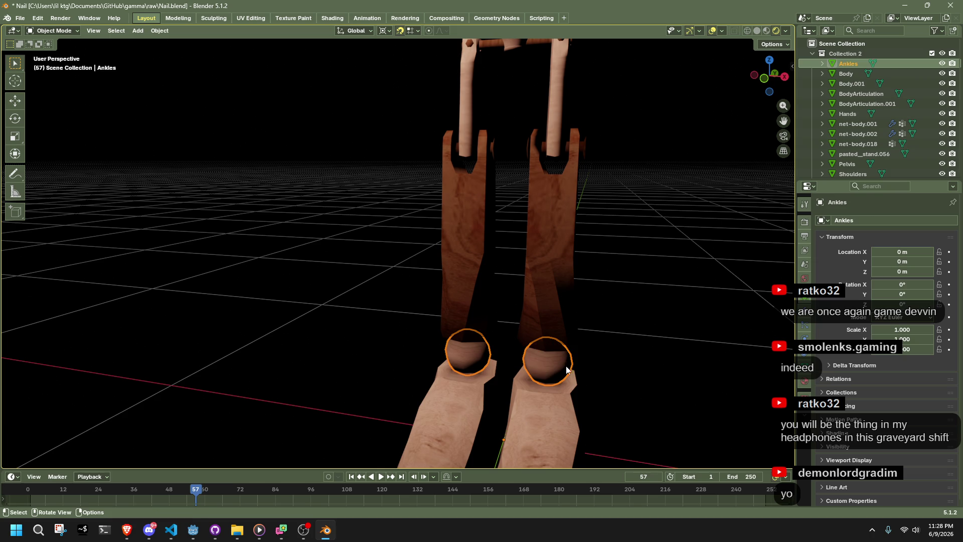
# Step: Rename the shoes to Feet
pyautogui.click(549, 441)
pyautogui.scroll(-3, 549, 440)
pyautogui.press('F2')
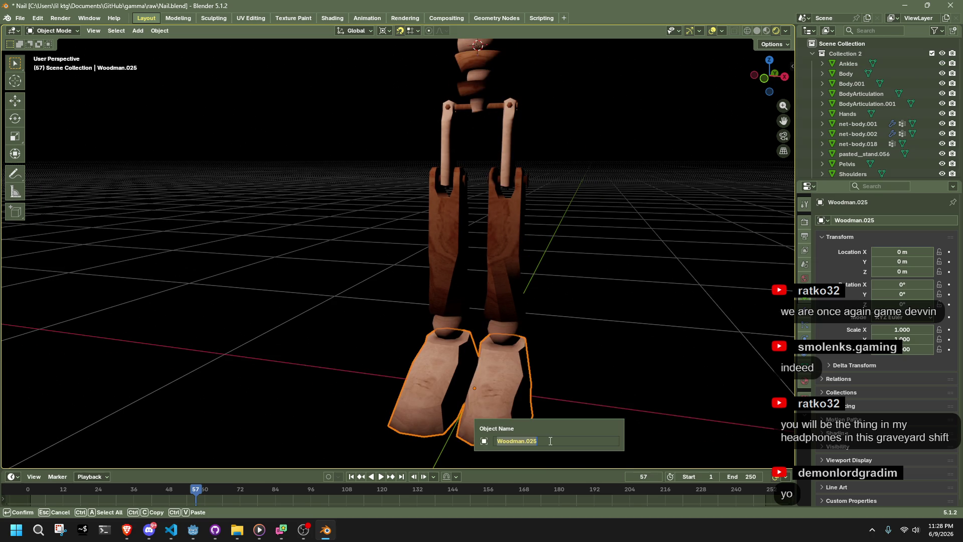
pyautogui.write('et')
pyautogui.press('Return')
pyautogui.scroll(-5, 510, 243)
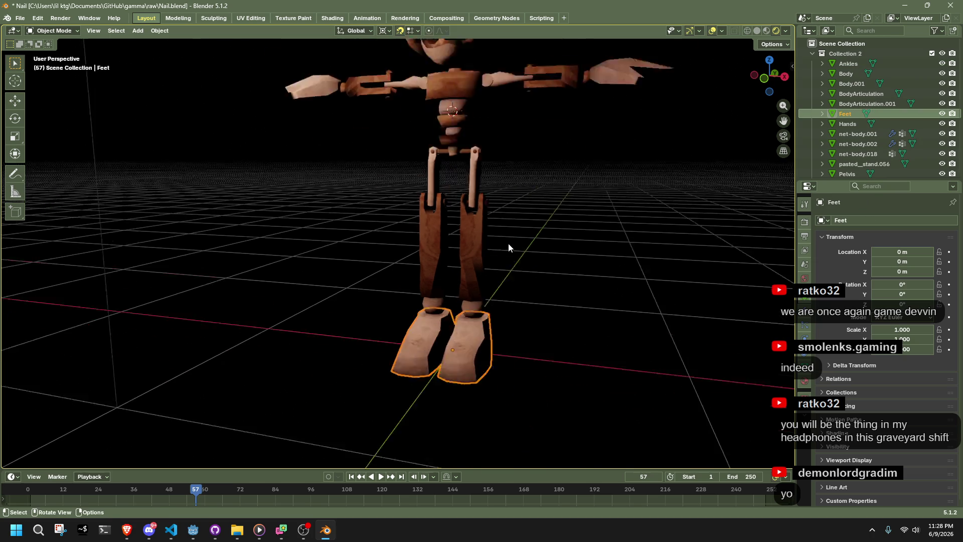
pyautogui.scroll(4, 445, 225)
# Step: Rename the face mask to Head and the nose to Nose
pyautogui.click(464, 206)
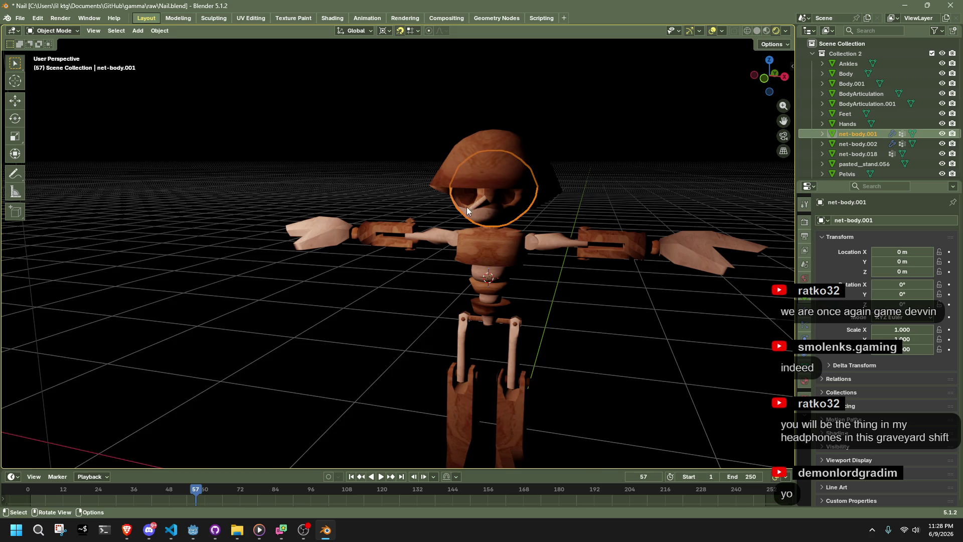
pyautogui.moveTo(474, 206); pyautogui.dragTo(390, 209, button='middle')
pyautogui.press('F2')
pyautogui.write('Head')
pyautogui.press('Return')
pyautogui.click(391, 209)
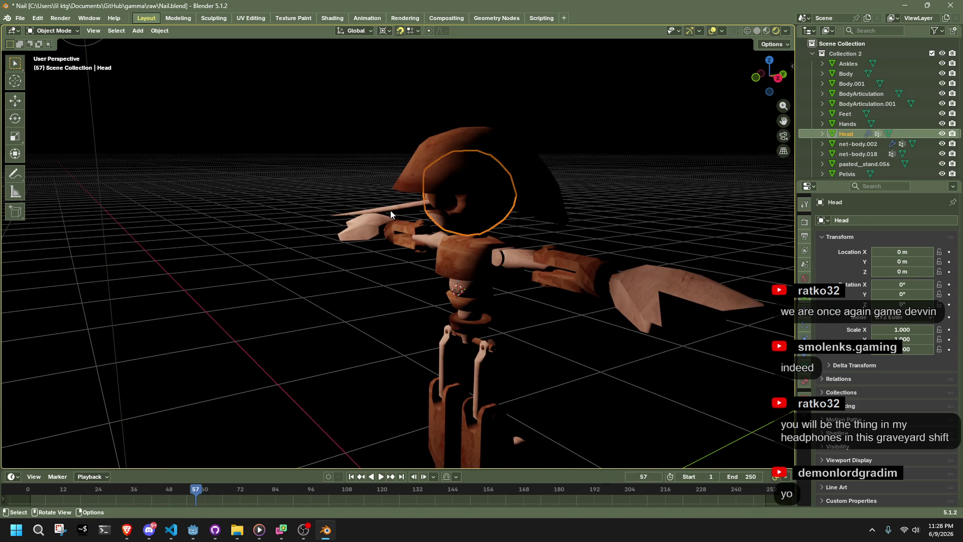
pyautogui.press('F2')
pyautogui.write('Nose')
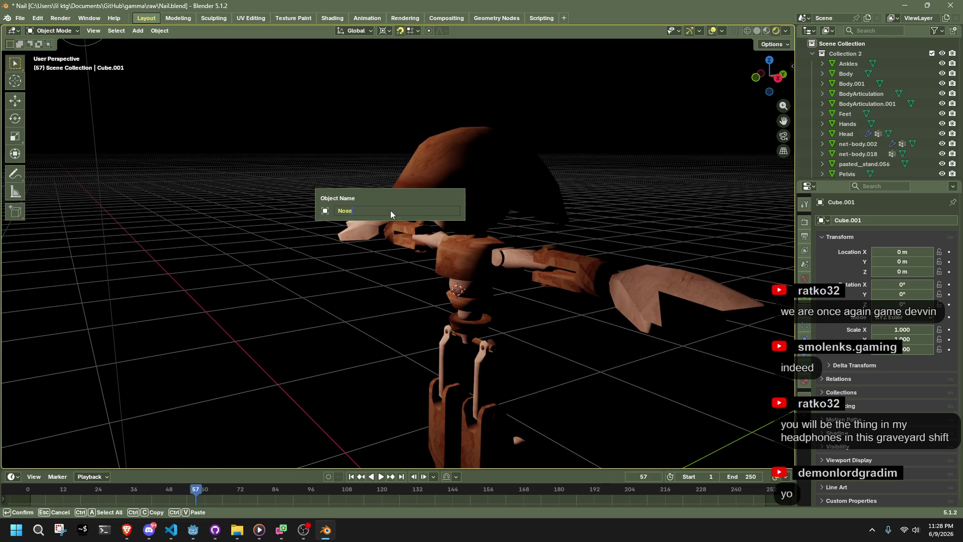
pyautogui.press('Return')
# Step: Rename the hat to Hat, then select the leftover net-body.002 object
pyautogui.click(450, 177)
pyautogui.press('F2')
pyautogui.write('Hat')
pyautogui.press('Return')
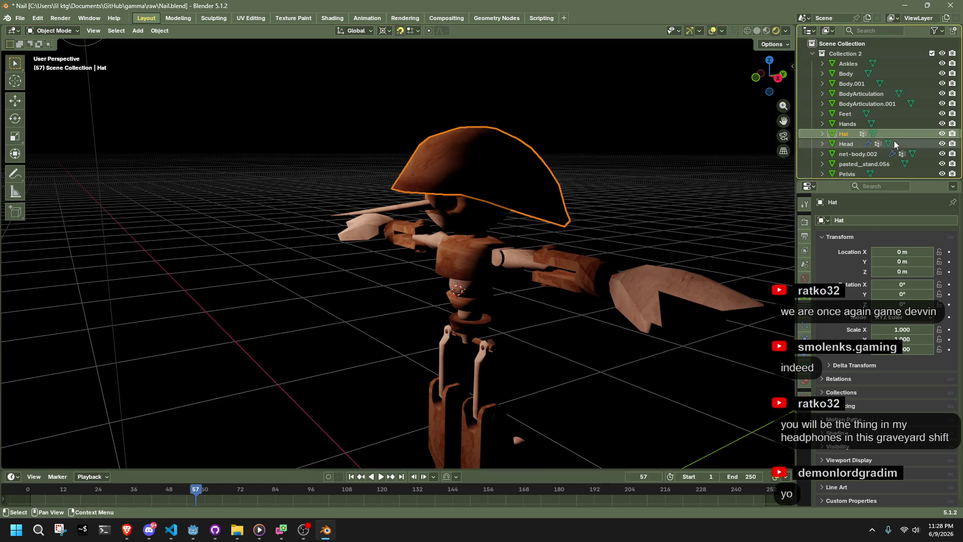
pyautogui.scroll(-2, 893, 145)
pyautogui.click(890, 134)
pyautogui.scroll(-5, 618, 269)
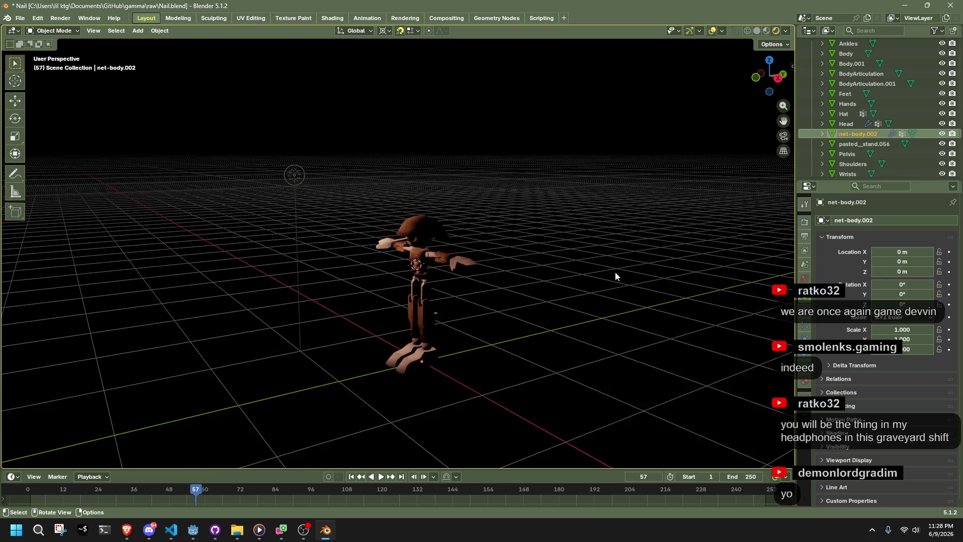
# Step: Locate the leftover net-body.002 object and delete it
pyautogui.moveTo(550, 319); pyautogui.dragTo(572, 305, button='middle')
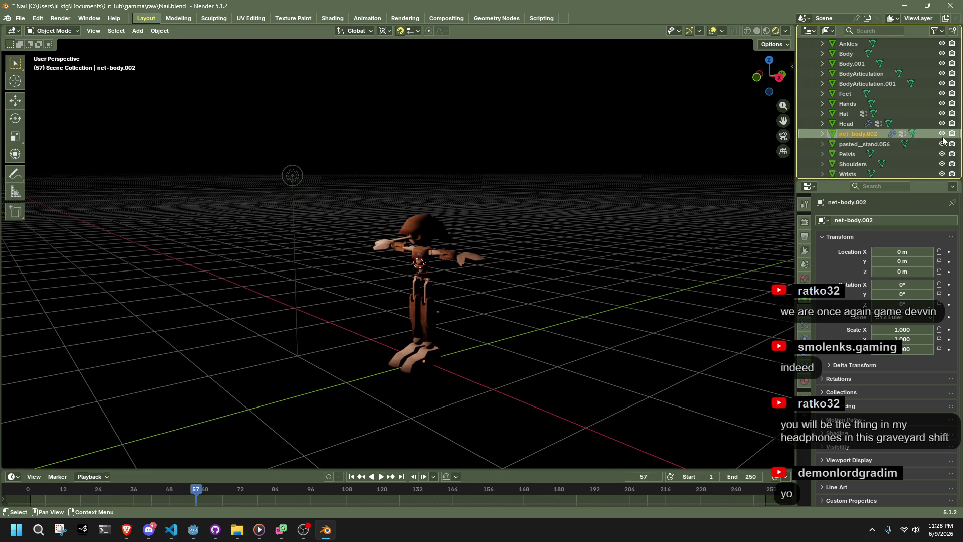
pyautogui.click(921, 135)
pyautogui.scroll(-3, 502, 299)
pyautogui.press('g')
pyautogui.press('Escape')
pyautogui.scroll(6, 517, 275)
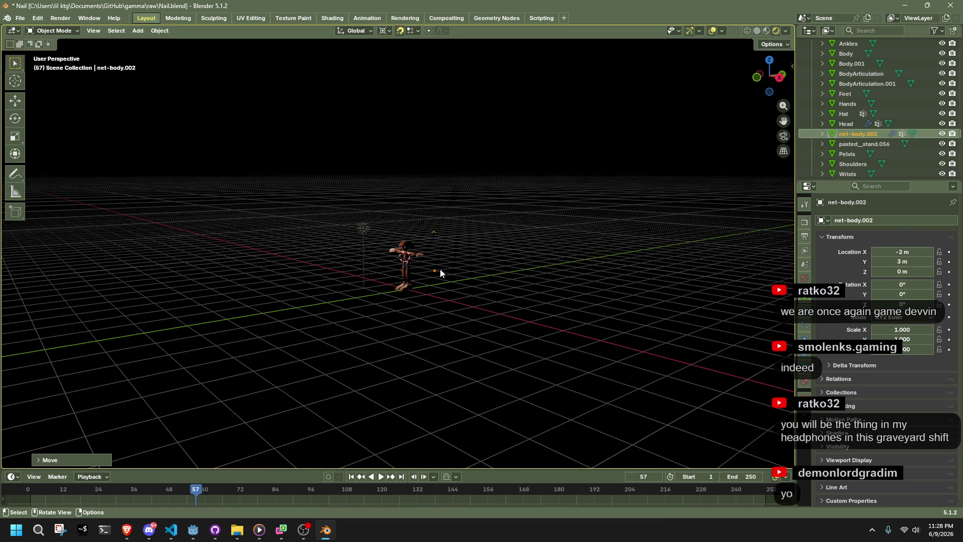
pyautogui.press('Tab')
pyautogui.moveTo(517, 279); pyautogui.dragTo(708, 309, button='middle')
pyautogui.press('Tab')
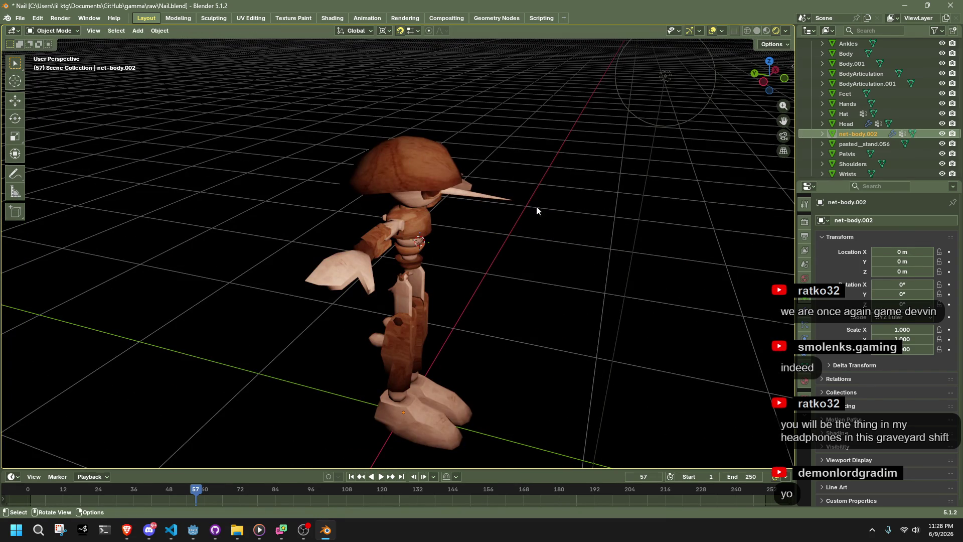
pyautogui.click(849, 126)
pyautogui.click(850, 134)
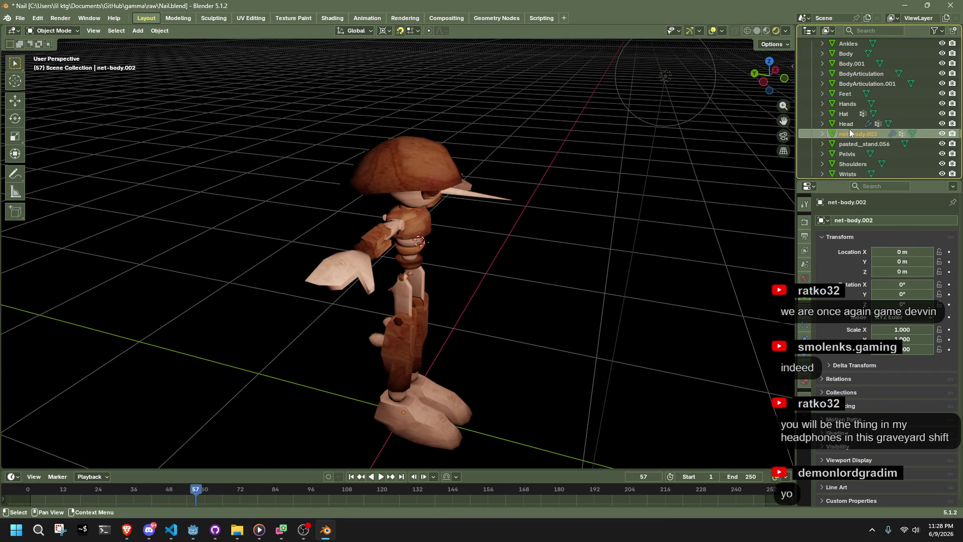
pyautogui.press('Delete')
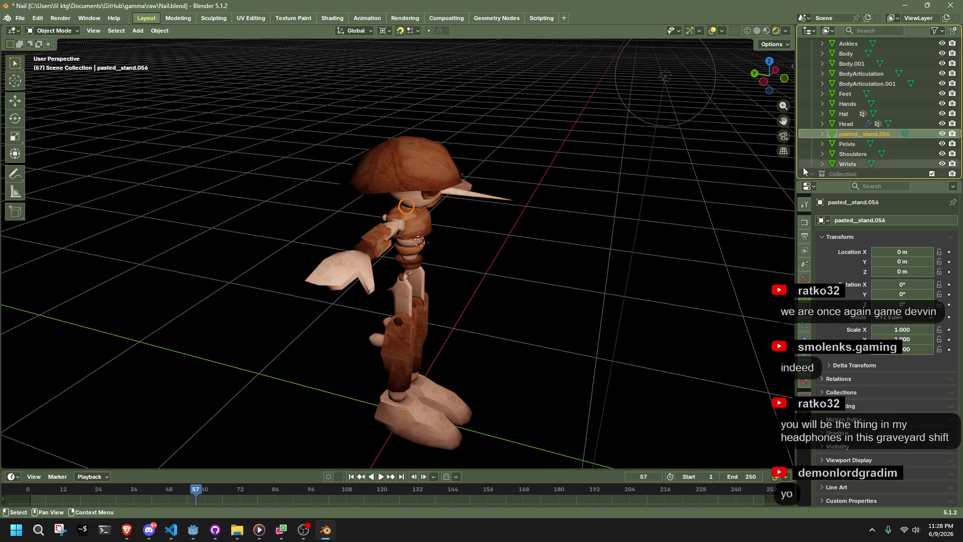
# Step: Rename pasted_stand.056 to Neck with F2
pyautogui.moveTo(531, 249)
pyautogui.mouseDown(button='middle')
pyautogui.moveTo(511, 206)
pyautogui.moveTo(588, 287)
pyautogui.mouseUp(button='middle')
pyautogui.scroll(3, 492, 222)
pyautogui.press('F2')
pyautogui.write('B')
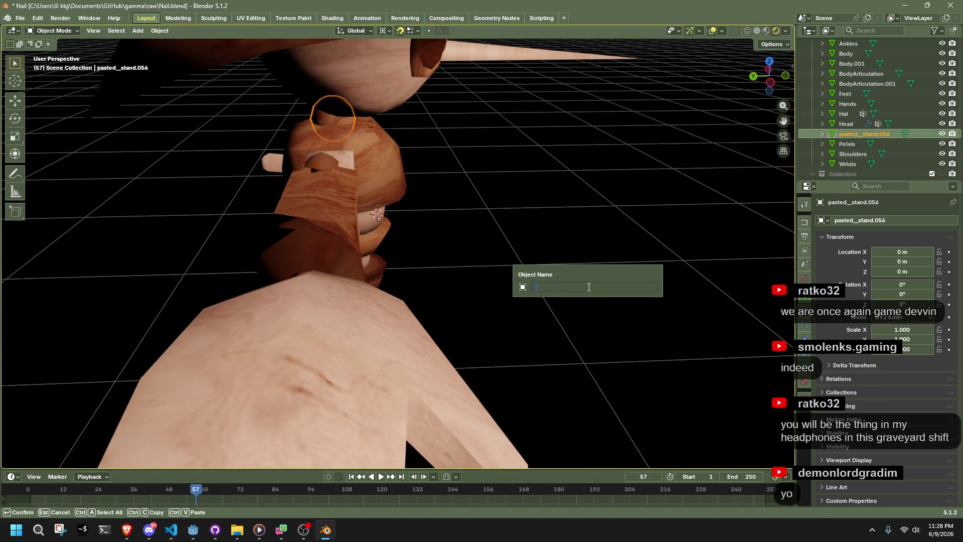
pyautogui.write('k')
pyautogui.press('Return')
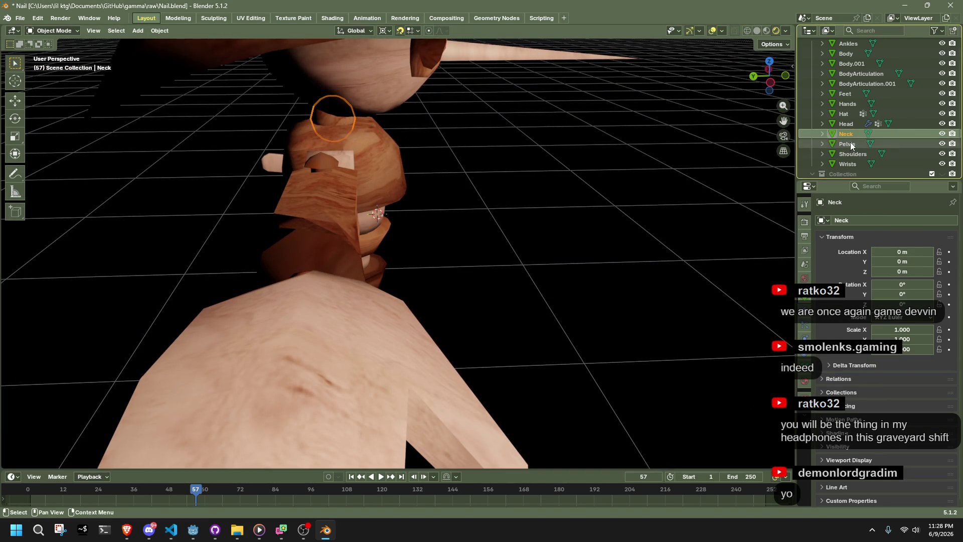
pyautogui.click(850, 143)
pyautogui.scroll(-3, 483, 216)
pyautogui.scroll(2, 859, 152)
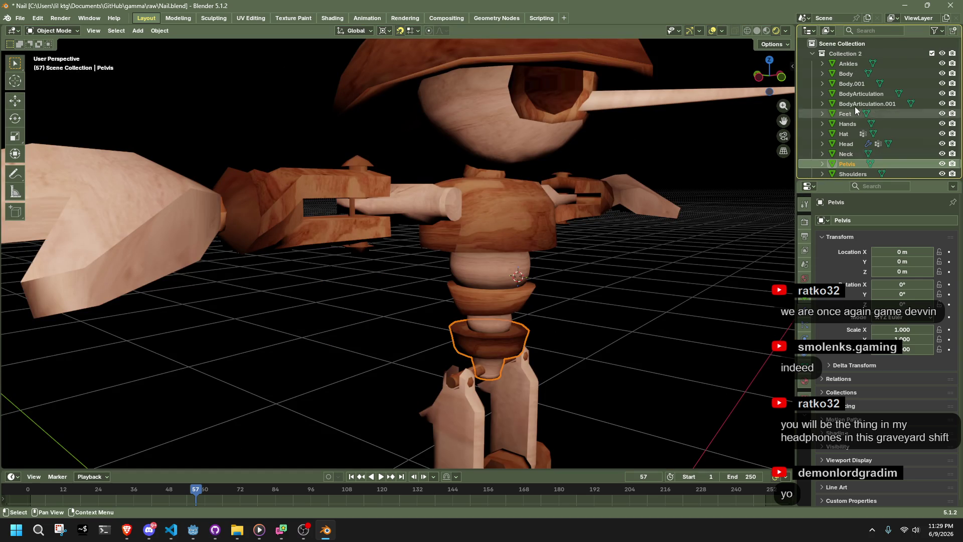
# Step: Inspect Body, Body.001, BodyArticulation and BodyArticulation.001 by selecting each in turn
pyautogui.click(854, 104)
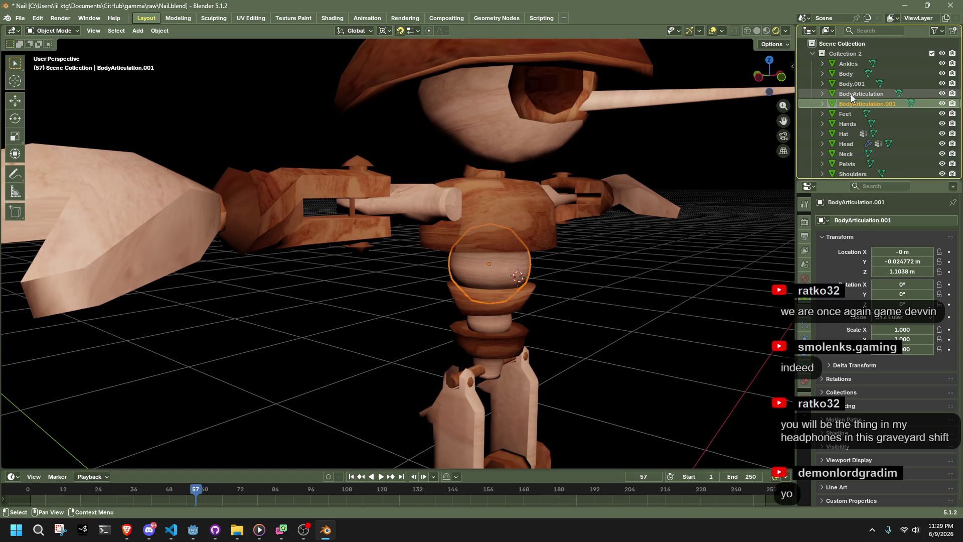
pyautogui.click(851, 94)
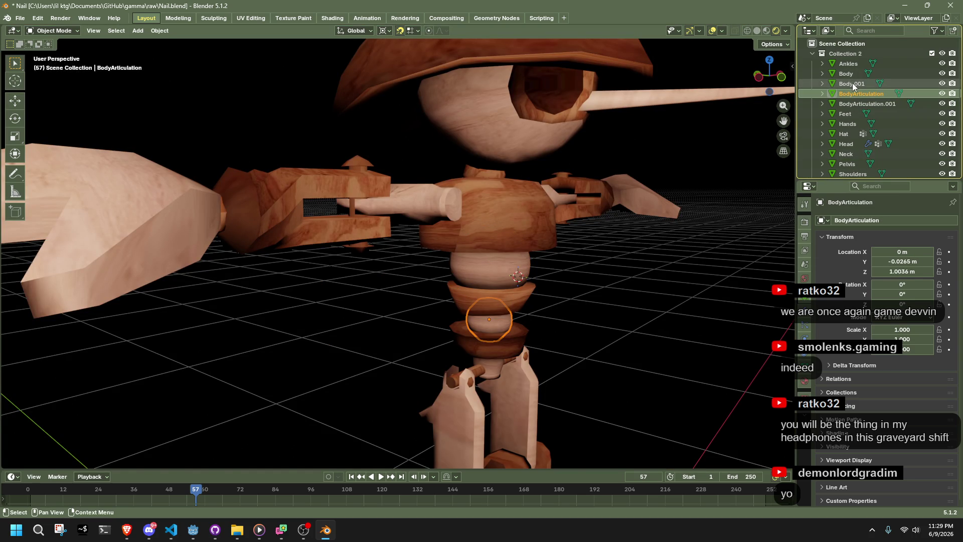
pyautogui.click(852, 85)
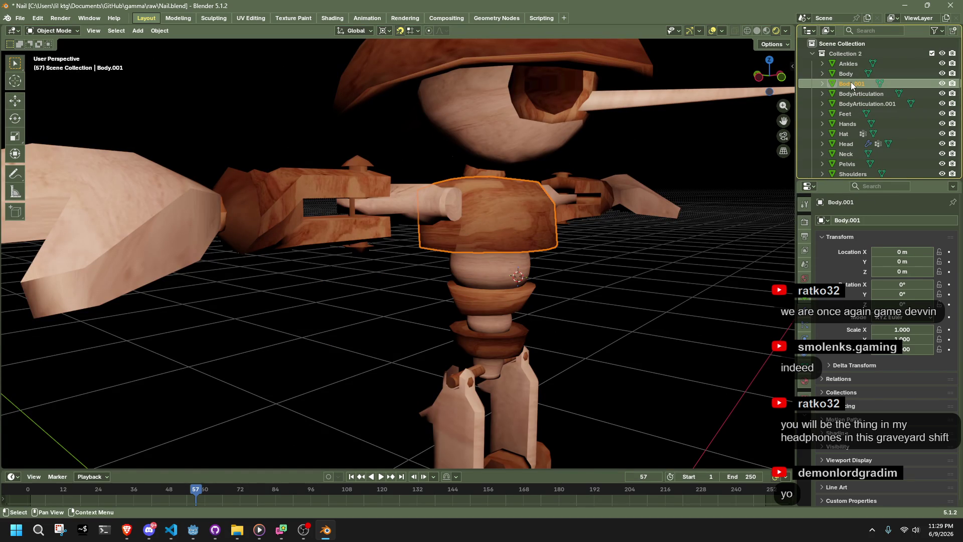
pyautogui.click(849, 76)
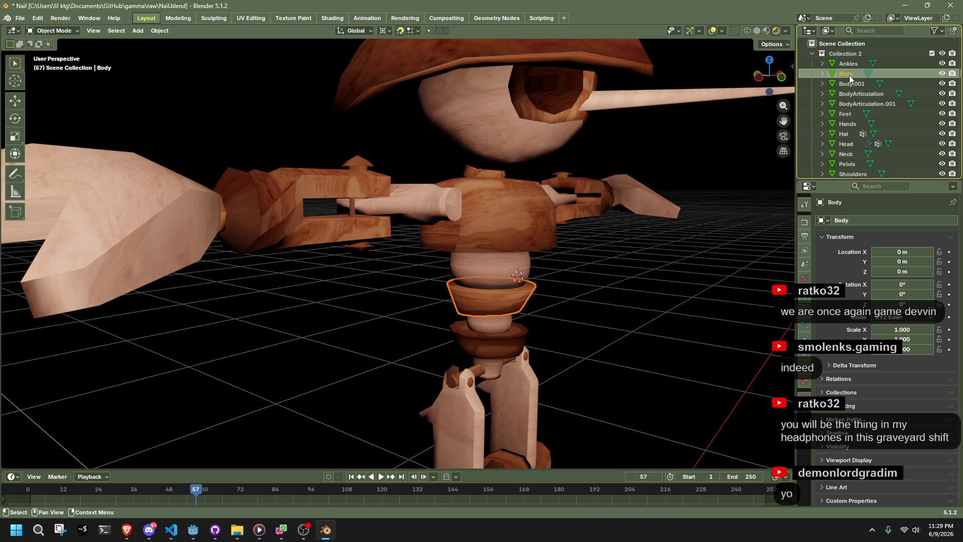
pyautogui.click(847, 83)
pyautogui.click(847, 77)
pyautogui.click(848, 82)
pyautogui.click(849, 93)
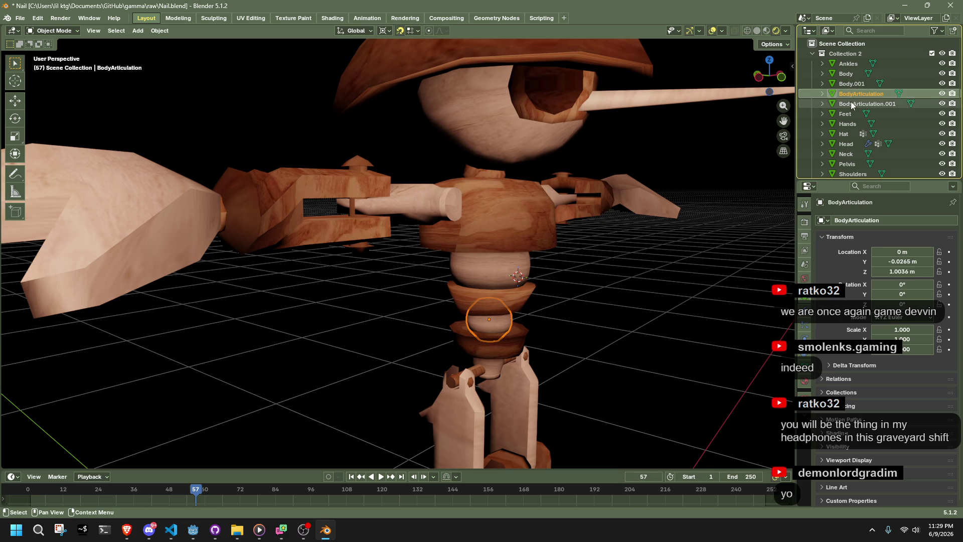
pyautogui.click(851, 102)
pyautogui.scroll(-3, 849, 126)
pyautogui.scroll(-1, 848, 128)
# Step: Drag Biceps out of the collection holding net-body
pyautogui.click(843, 133)
pyautogui.moveTo(838, 134); pyautogui.dragTo(853, 52)
pyautogui.scroll(-5, 852, 91)
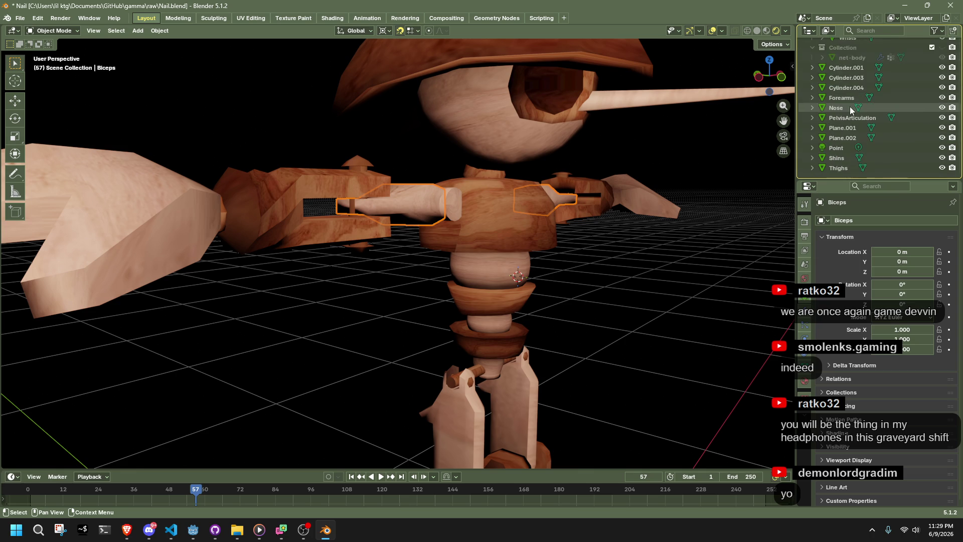
# Step: Inspect the Cylinder objects, including the Cylinder.004 arm pins
pyautogui.click(846, 68)
pyautogui.moveTo(651, 270); pyautogui.dragTo(808, 137, button='middle')
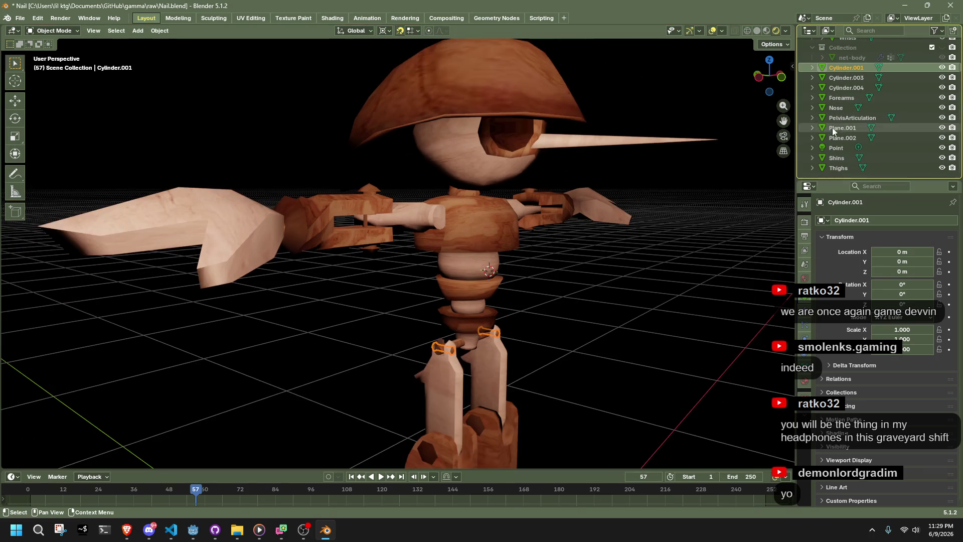
pyautogui.click(841, 79)
pyautogui.click(848, 88)
pyautogui.moveTo(675, 224); pyautogui.dragTo(622, 251, button='middle')
# Step: Inspect the Forearms, Nose, Plane.001 and Plane.002 objects
pyautogui.click(836, 100)
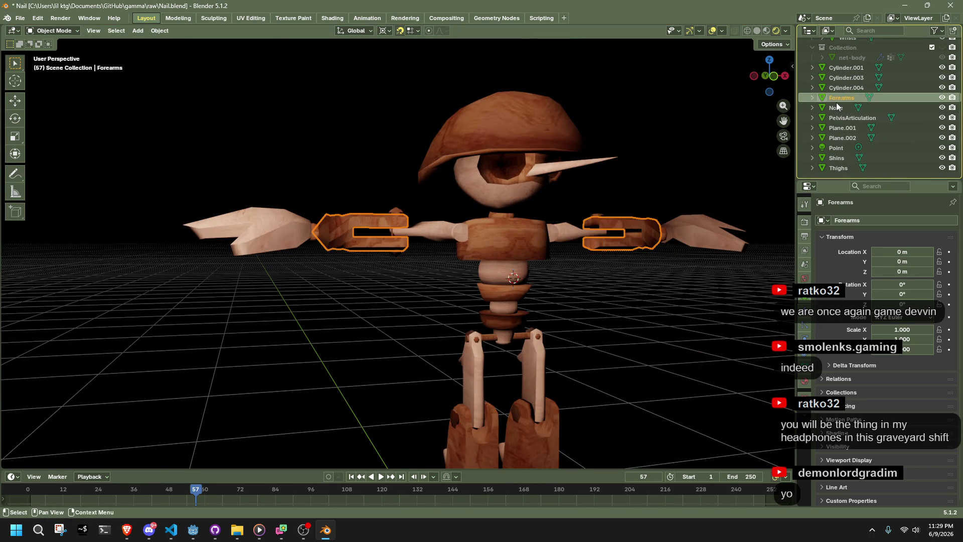
pyautogui.click(838, 105)
pyautogui.click(842, 129)
pyautogui.moveTo(647, 266); pyautogui.dragTo(687, 277, button='middle')
pyautogui.click(838, 137)
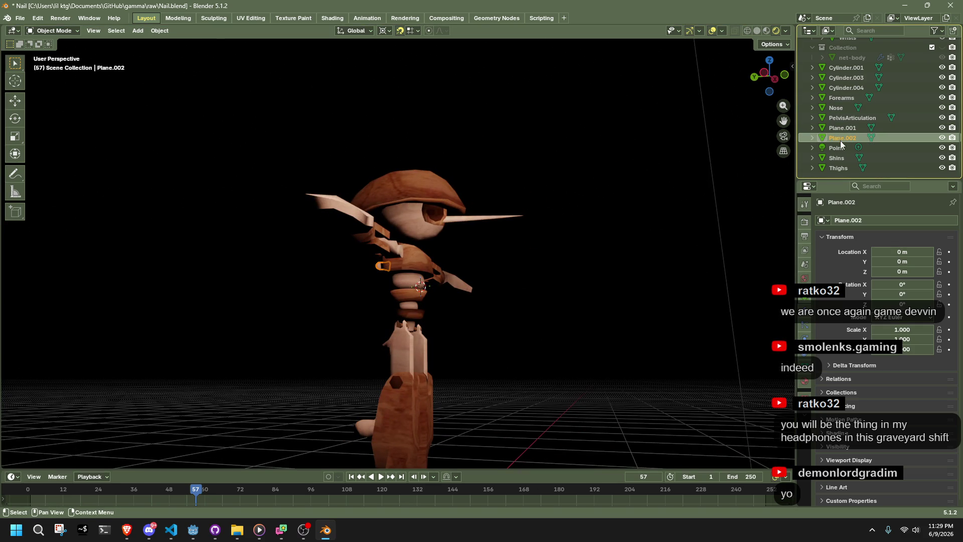
# Step: Check Shins and Thighs, then box-select the lower leg pieces together
pyautogui.click(841, 158)
pyautogui.click(841, 168)
pyautogui.moveTo(550, 319)
pyautogui.mouseDown(button='middle')
pyautogui.moveTo(400, 384)
pyautogui.moveTo(390, 303)
pyautogui.moveTo(562, 339)
pyautogui.moveTo(628, 296)
pyautogui.moveTo(517, 334)
pyautogui.moveTo(445, 339)
pyautogui.moveTo(586, 359)
pyautogui.moveTo(606, 353)
pyautogui.moveTo(581, 327)
pyautogui.moveTo(359, 324)
pyautogui.mouseUp(button='middle')
pyautogui.scroll(4, 424, 388)
pyautogui.moveTo(354, 318)
pyautogui.mouseDown()
pyautogui.moveTo(535, 324)
pyautogui.moveTo(555, 349)
pyautogui.mouseUp()
pyautogui.scroll(3, 396, 296)
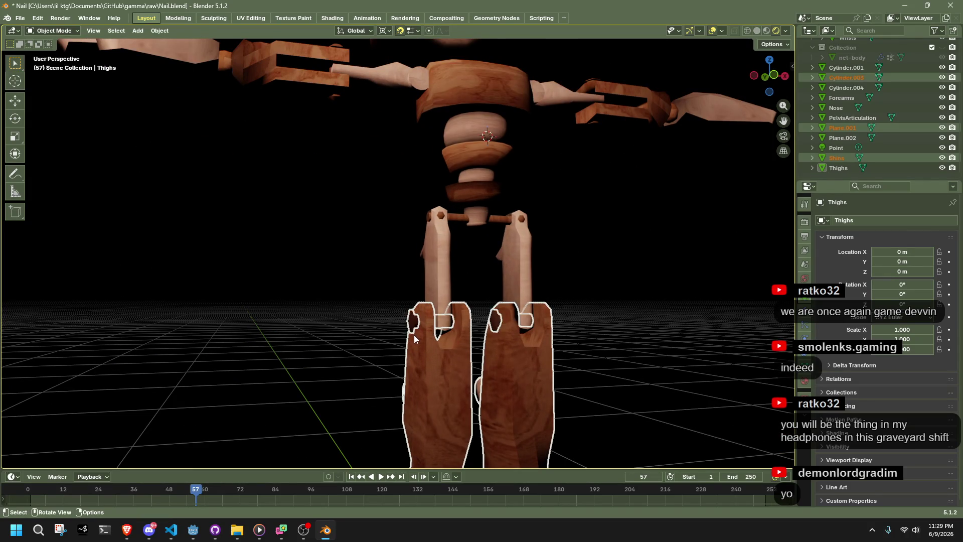
# Step: Join the leg pins and Plane.001 into Shins, and Cylinder.001 into Thighs
pyautogui.click(427, 338)
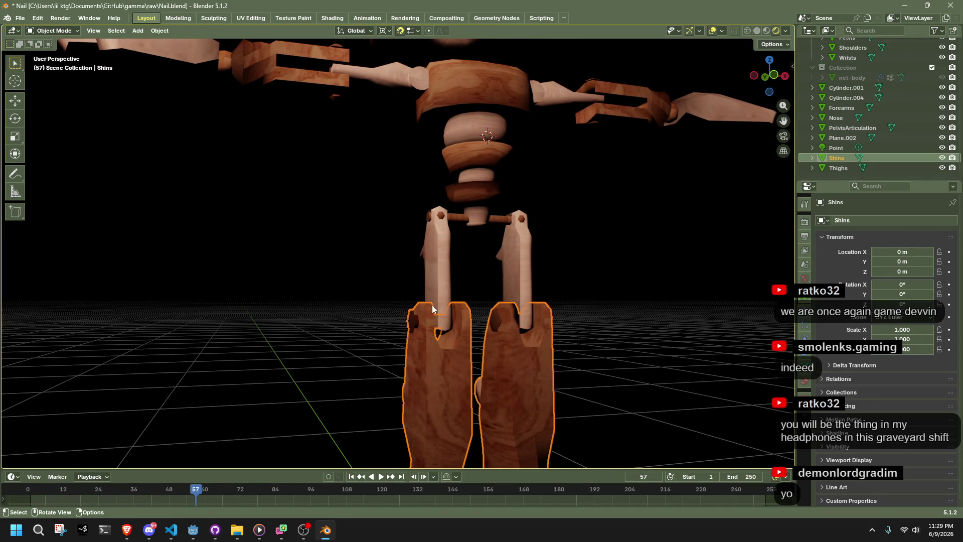
pyautogui.scroll(3, 441, 222)
pyautogui.click(472, 185)
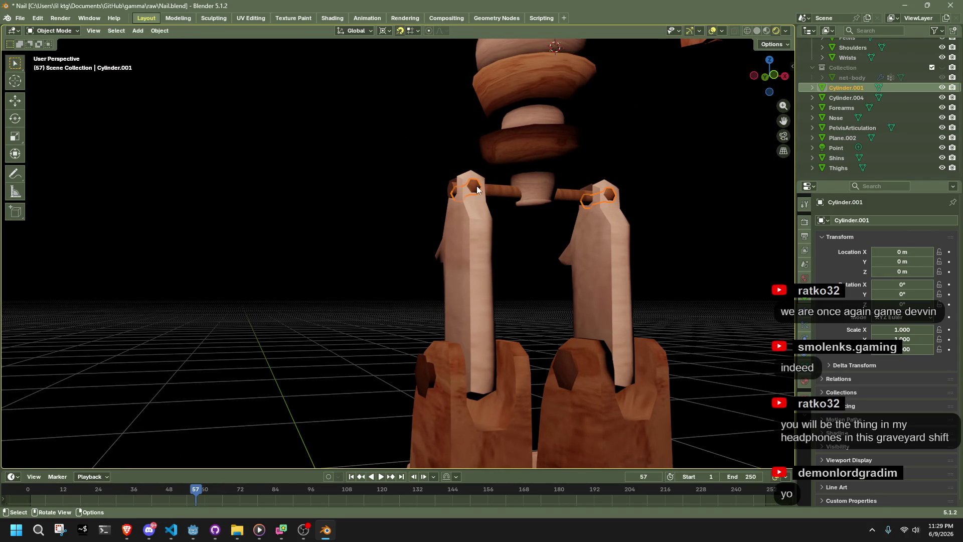
pyautogui.click(474, 224)
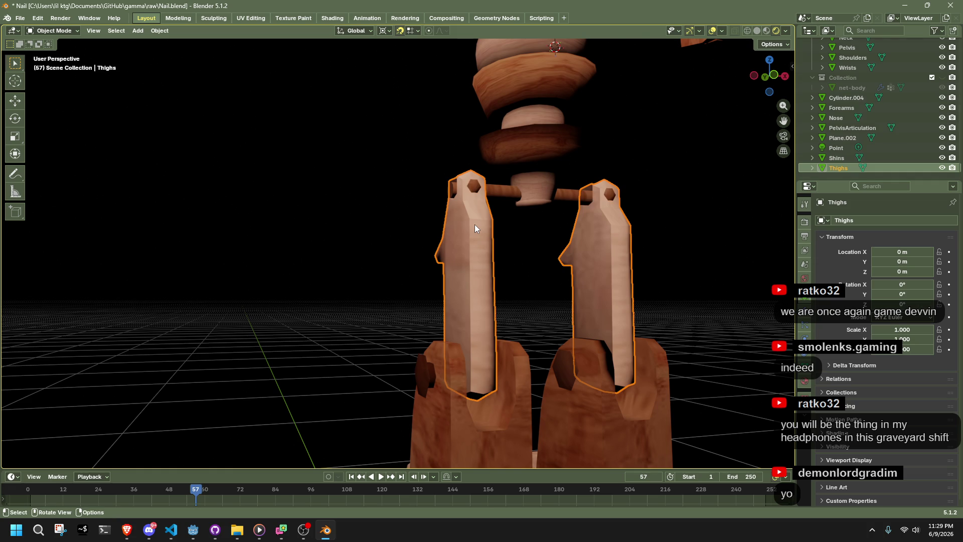
pyautogui.keyDown('shift'); pyautogui.scroll(4, 475, 225); pyautogui.keyUp('shift')
# Step: Join the Cylinder.004 arm pins into Forearms
pyautogui.click(312, 165)
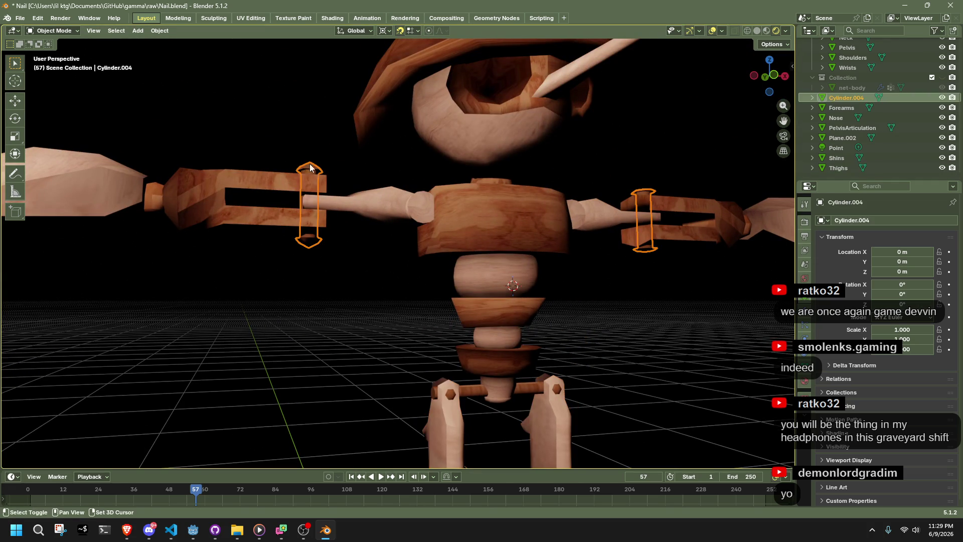
pyautogui.click(289, 178)
pyautogui.moveTo(293, 178)
pyautogui.mouseDown(button='middle')
pyautogui.moveTo(396, 221)
pyautogui.moveTo(410, 257)
pyautogui.moveTo(416, 225)
pyautogui.moveTo(682, 194)
pyautogui.mouseUp(button='middle')
pyautogui.scroll(-5, 411, 257)
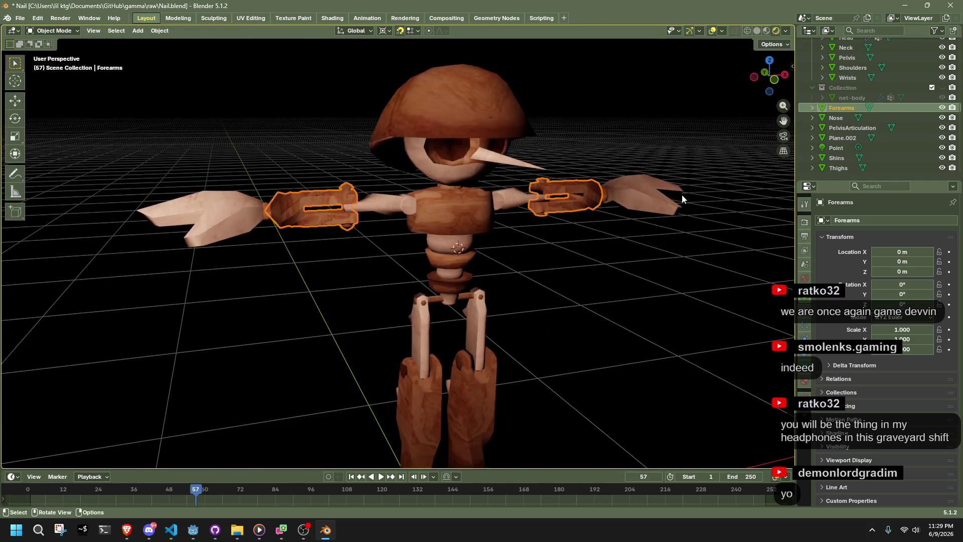
pyautogui.click(847, 137)
pyautogui.scroll(-3, 540, 277)
pyautogui.moveTo(539, 277); pyautogui.dragTo(614, 263, button='middle')
pyautogui.scroll(6, 302, 223)
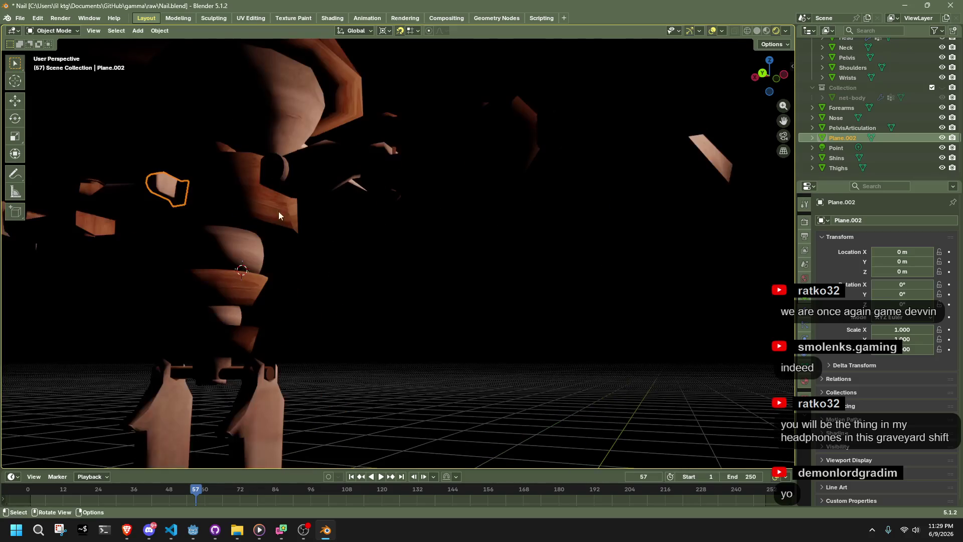
# Step: Select the Body.001 torso, undo the selection changes and toggle see-through view
pyautogui.click(211, 197)
pyautogui.click(392, 243)
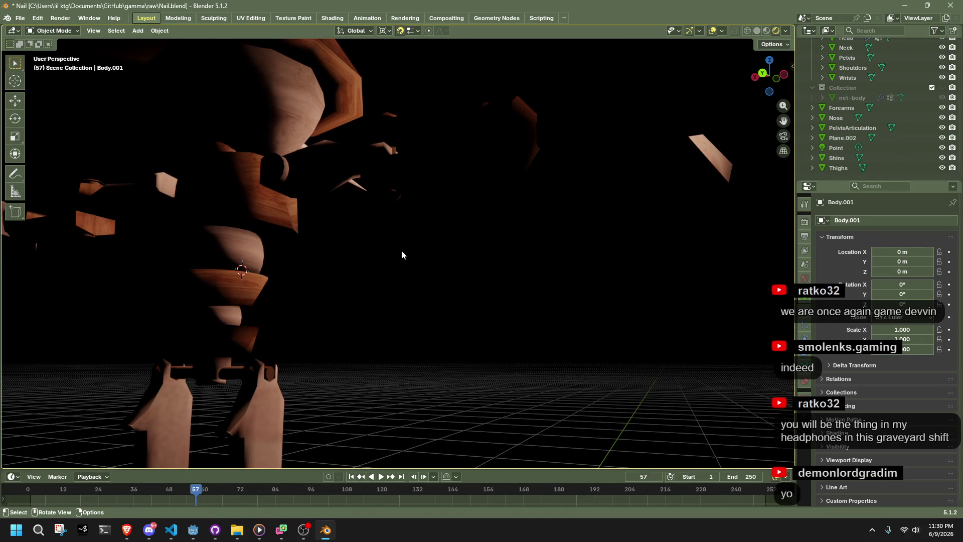
pyautogui.moveTo(387, 248)
pyautogui.mouseDown(button='middle')
pyautogui.moveTo(487, 350)
pyautogui.moveTo(520, 270)
pyautogui.mouseUp(button='middle')
pyautogui.scroll(4, 507, 288)
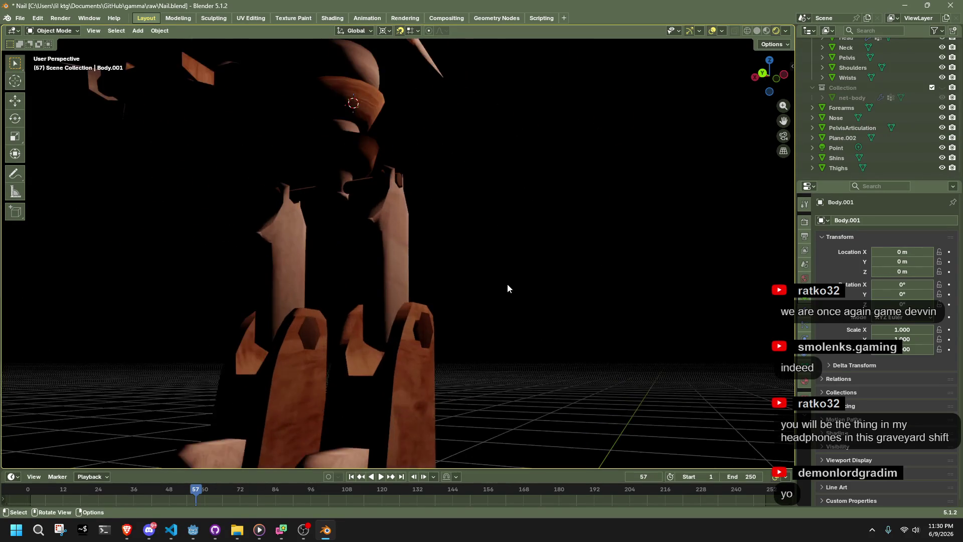
pyautogui.scroll(-3, 507, 288)
pyautogui.hotkey('ctrl', 'z')
pyautogui.hotkey('ctrl', 'z')
pyautogui.hotkey('ctrl', 'z')
pyautogui.hotkey('ctrl', 'z')
pyautogui.hotkey('ctrl', 'z')
pyautogui.hotkey('ctrl', 'z')
pyautogui.hotkey('ctrl', 'z')
pyautogui.hotkey('ctrl', 'z')
pyautogui.hotkey('ctrl', 'z')
pyautogui.moveTo(510, 240)
pyautogui.mouseDown(button='middle')
pyautogui.moveTo(422, 200)
pyautogui.moveTo(519, 306)
pyautogui.moveTo(657, 315)
pyautogui.mouseUp(button='middle')
pyautogui.hotkey('alt', 'z')
# Step: Select Plane.002 and check its material settings, comparing it with Body.001
pyautogui.click(615, 315)
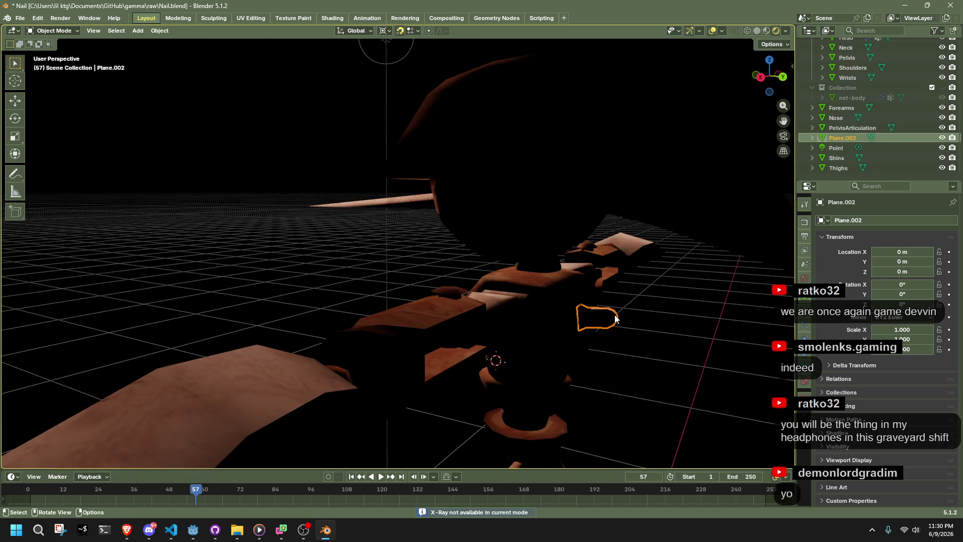
pyautogui.click(805, 386)
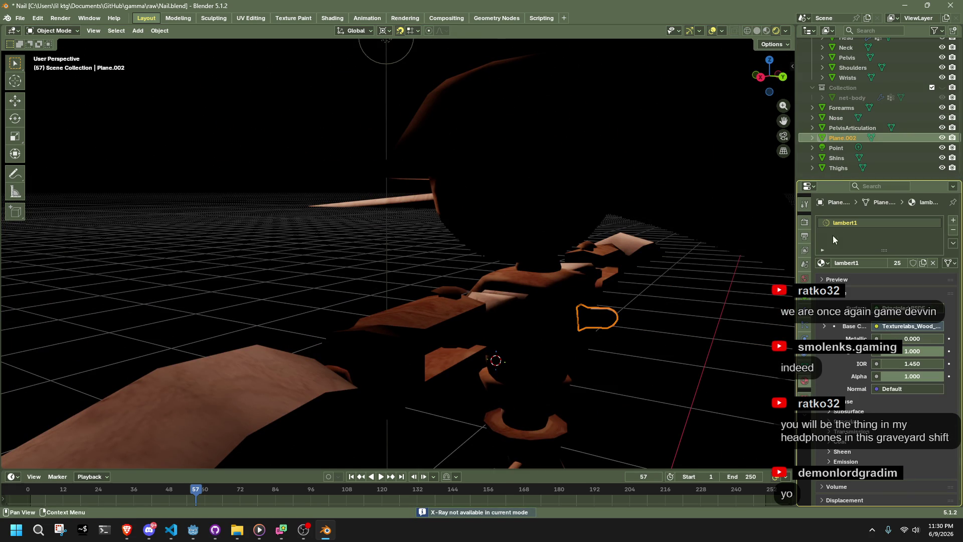
pyautogui.click(545, 322)
pyautogui.click(603, 326)
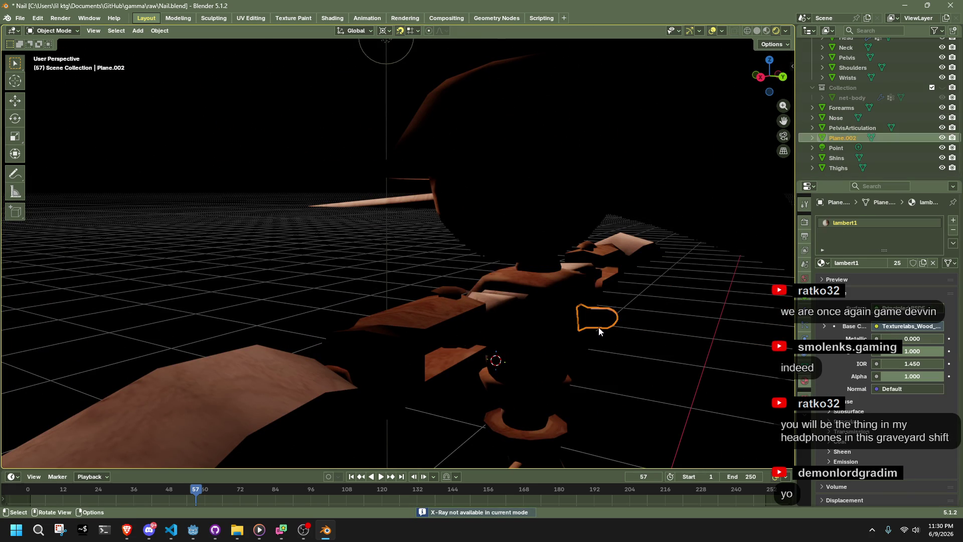
pyautogui.click(597, 339)
pyautogui.click(611, 328)
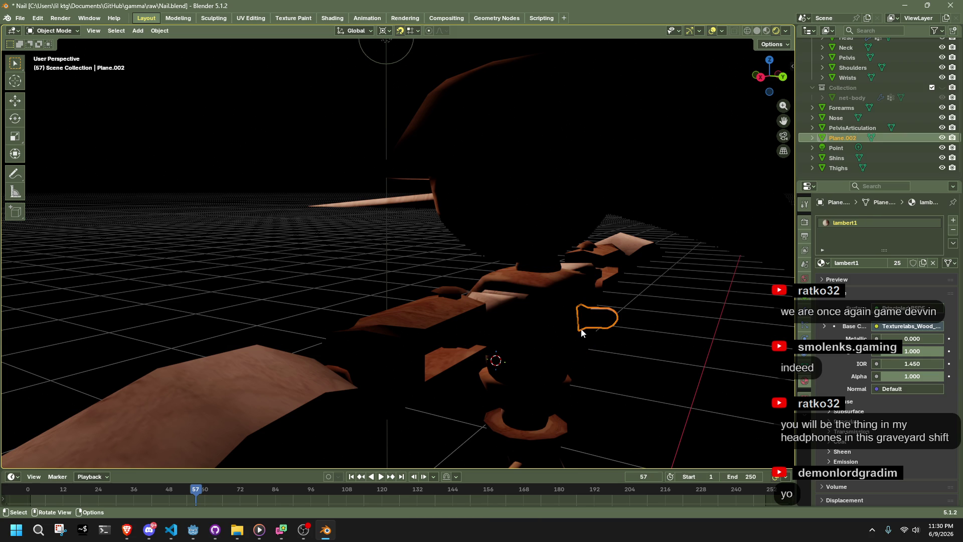
pyautogui.click(591, 332)
pyautogui.click(603, 324)
pyautogui.moveTo(602, 323)
pyautogui.mouseDown(button='middle')
pyautogui.moveTo(637, 303)
pyautogui.moveTo(733, 314)
pyautogui.mouseUp(button='middle')
# Step: Switch to Material Preview and select Body.001's linked torso faces in Edit Mode
pyautogui.press('Tab')
pyautogui.press('Tab')
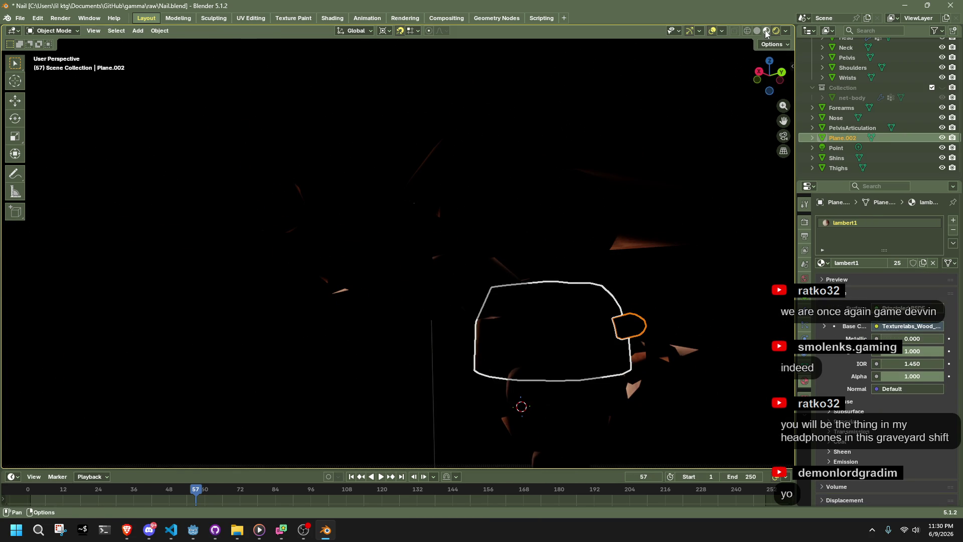
pyautogui.click(765, 30)
pyautogui.moveTo(700, 269); pyautogui.dragTo(597, 251, button='middle')
pyautogui.scroll(3, 598, 251)
pyautogui.press('Tab')
pyautogui.hotkey('ctrl', 'l')
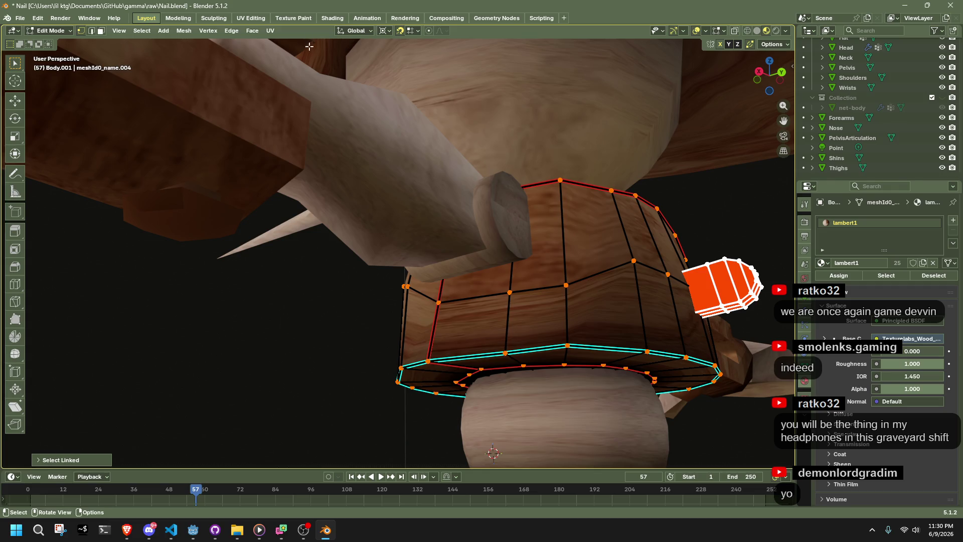
# Step: Switch to the UV Editing workspace and move the selected UV island
pyautogui.click(251, 18)
pyautogui.scroll(5, 556, 221)
pyautogui.moveTo(557, 220); pyautogui.dragTo(382, 290, button='middle')
pyautogui.scroll(-2, 161, 333)
pyautogui.press('g')
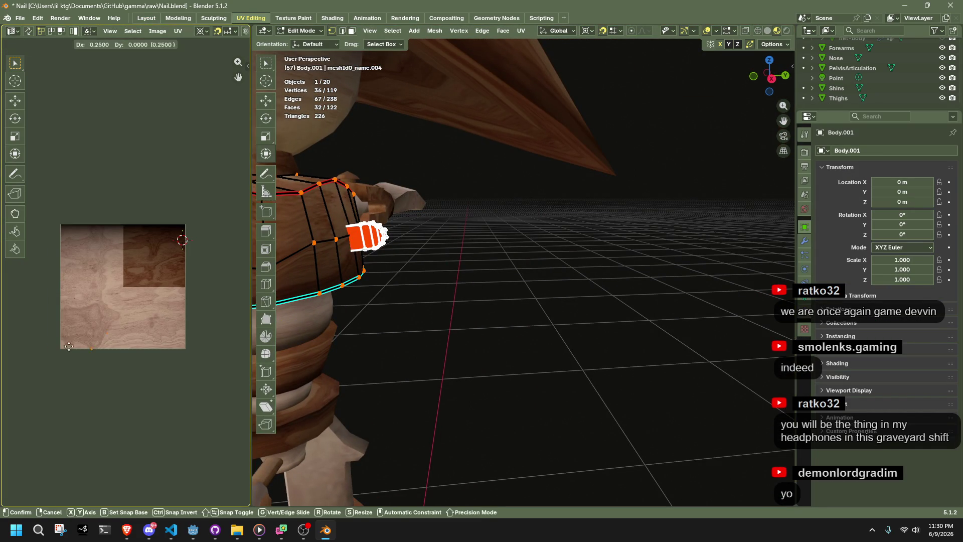
pyautogui.click(97, 278)
pyautogui.scroll(4, 381, 240)
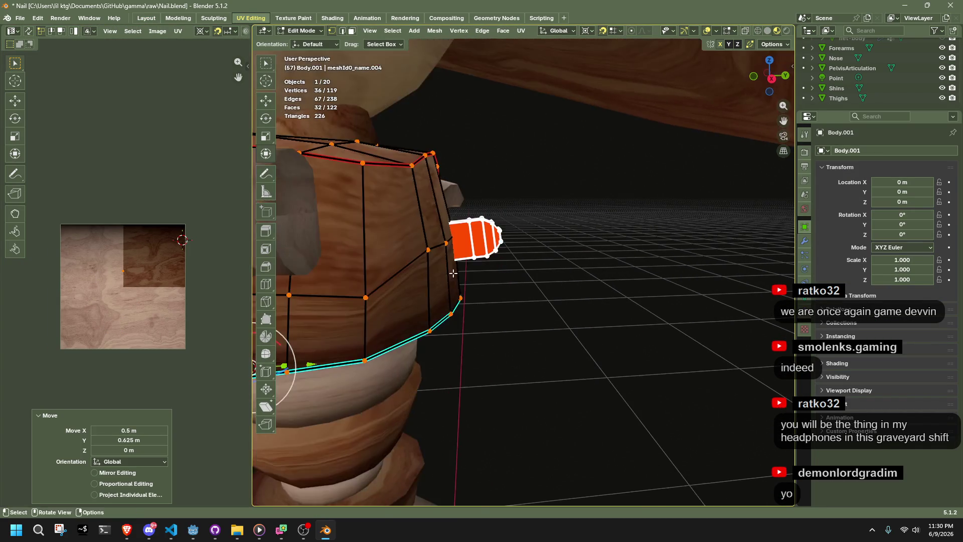
# Step: Cube-project the peg's faces via UV Unwrap Faces > Cube Projection
pyautogui.rightClick(459, 235)
pyautogui.moveTo(458, 233)
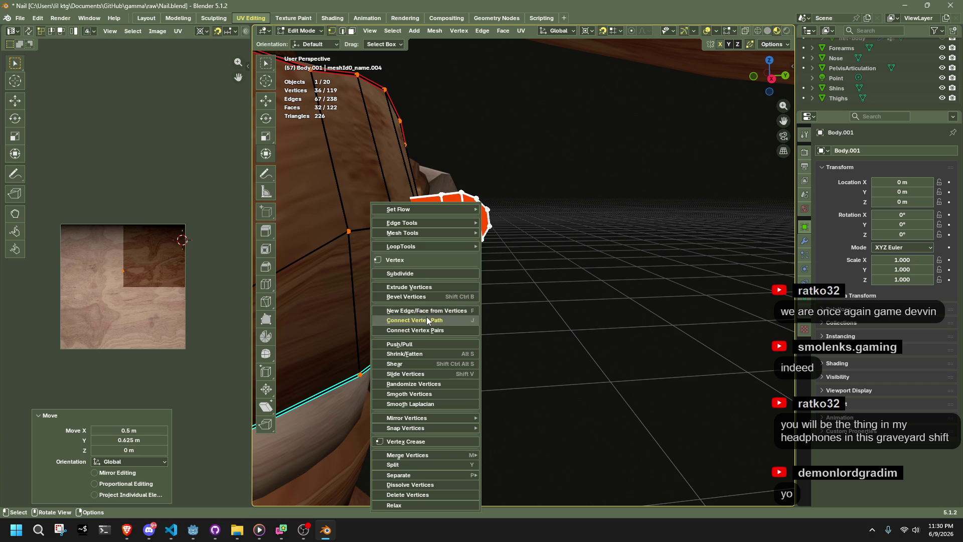
pyautogui.press('Escape')
pyautogui.hotkey('alt', 'a')
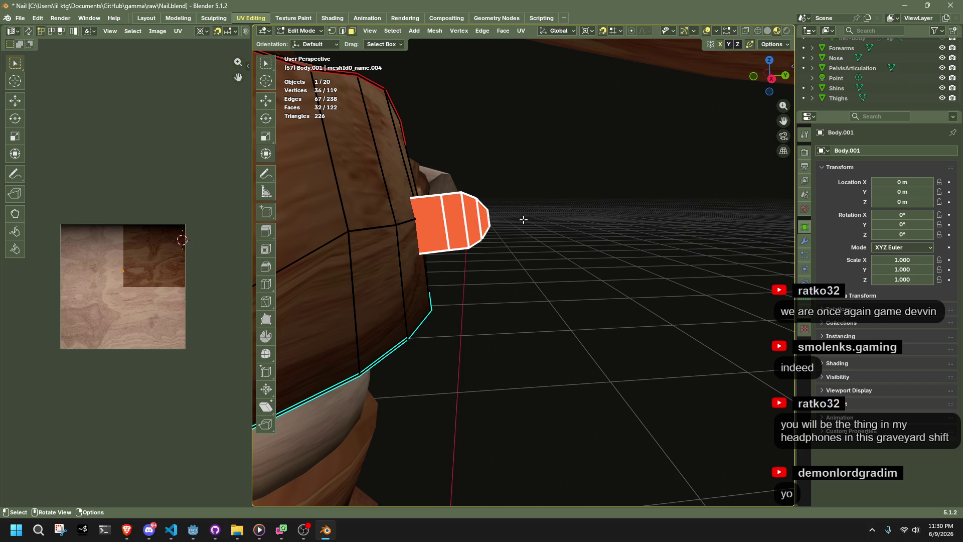
pyautogui.hotkey('shift', 'alt', 'z')
pyautogui.hotkey('ctrl', 'z')
pyautogui.hotkey('shift', 'alt', 'z')
pyautogui.rightClick(489, 222)
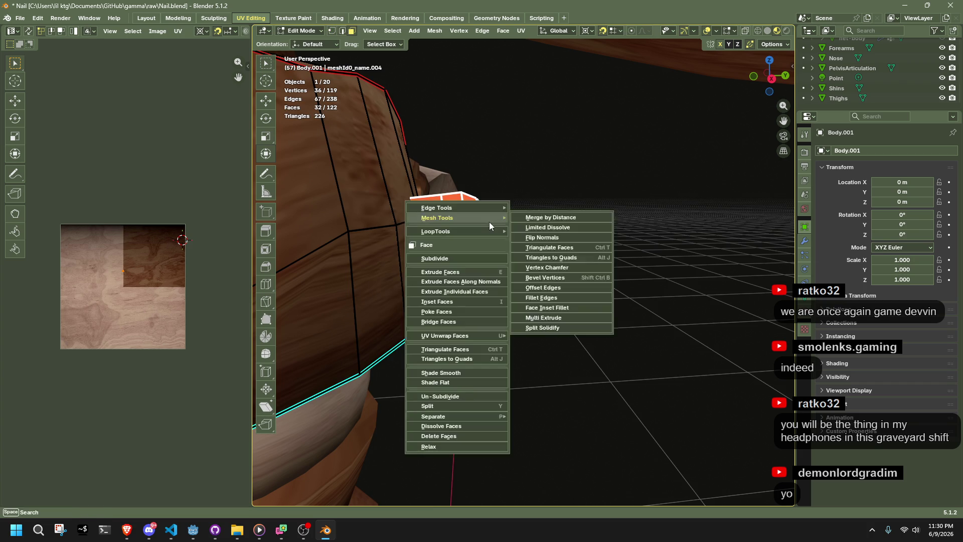
pyautogui.moveTo(479, 337)
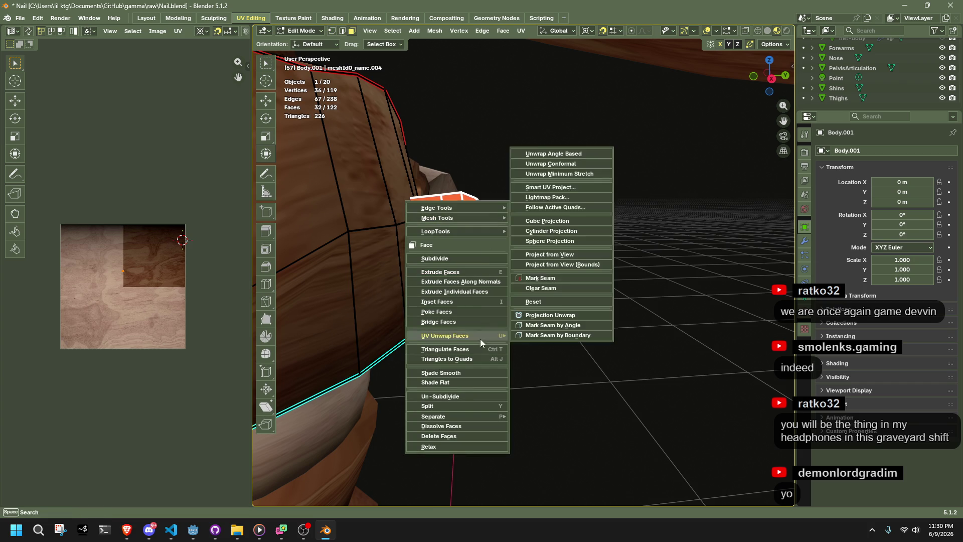
pyautogui.click(564, 222)
pyautogui.hotkey('shift', 'alt', 'z')
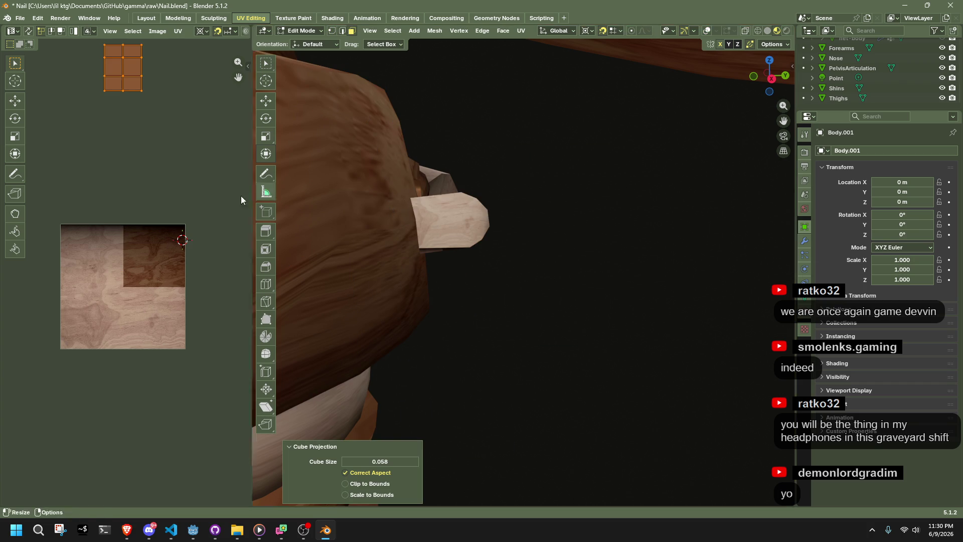
pyautogui.scroll(-3, 201, 199)
# Step: Redo the cube projection and move the UV islands onto the wood texture
pyautogui.click(164, 203)
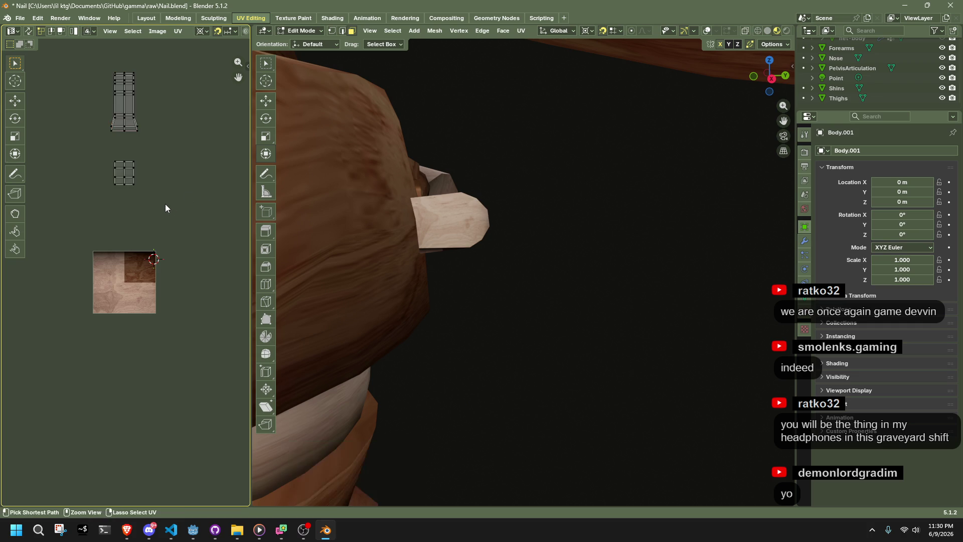
pyautogui.click(474, 212)
pyautogui.scroll(1, 473, 212)
pyautogui.rightClick(438, 196)
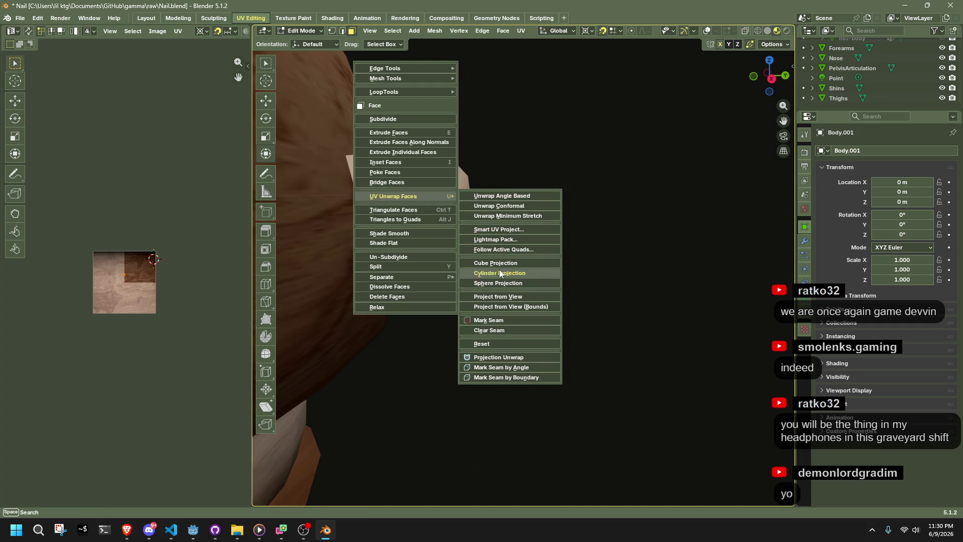
pyautogui.click(493, 262)
pyautogui.press('g')
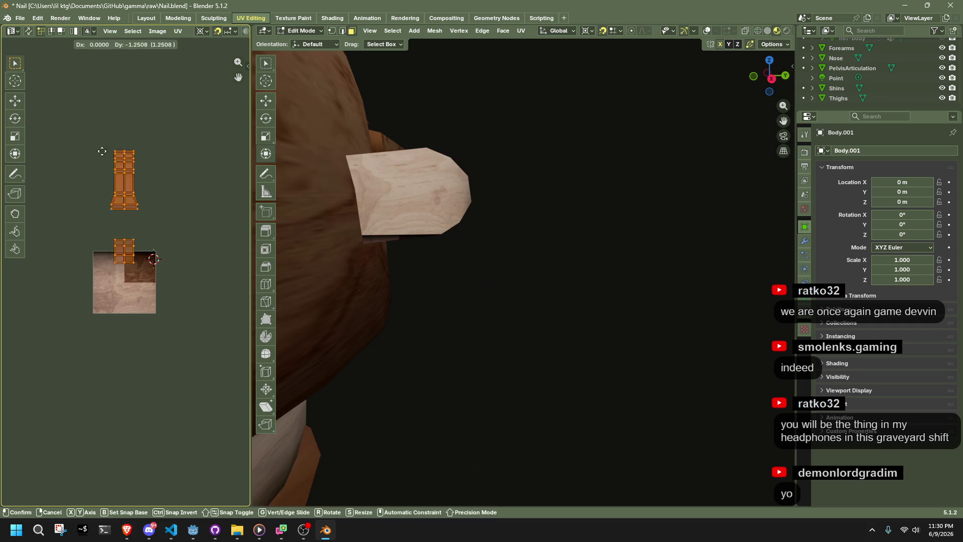
pyautogui.click(87, 194)
# Step: Move the upper UV island down onto the texture and scale it to 0.3
pyautogui.moveTo(81, 179); pyautogui.dragTo(154, 262)
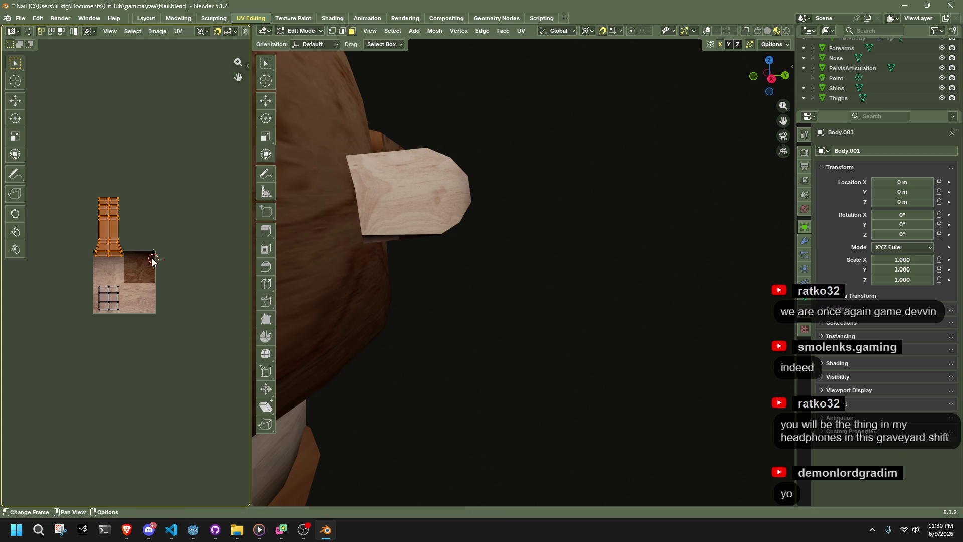
pyautogui.hotkey('shift', 's')
pyautogui.press('g')
pyautogui.click(141, 279)
pyautogui.write('s0.3')
pyautogui.press('Return')
# Step: Scale the island by 1.7, place it on the wood texture, and return to Object Mode
pyautogui.press('g')
pyautogui.click(120, 294)
pyautogui.write('s1.7')
pyautogui.press('Return')
pyautogui.press('g')
pyautogui.click(150, 236)
pyautogui.press('Tab')
pyautogui.moveTo(512, 255)
pyautogui.mouseDown(button='middle')
pyautogui.moveTo(473, 273)
pyautogui.moveTo(346, 271)
pyautogui.moveTo(335, 193)
pyautogui.mouseUp(button='middle')
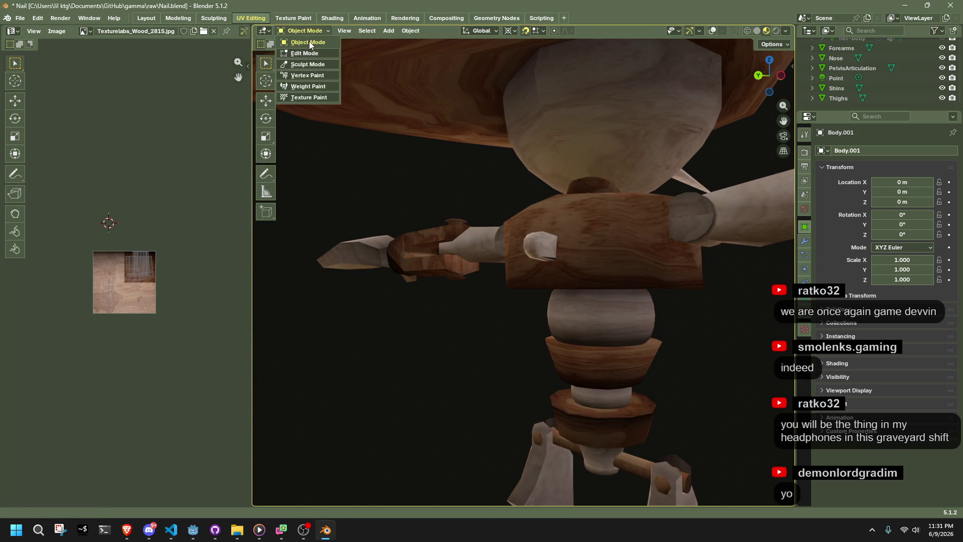
# Step: Select the whole shoulder peg in Edit Mode and unwrap it with minimum stretch
pyautogui.scroll(4, 584, 236)
pyautogui.press('Tab')
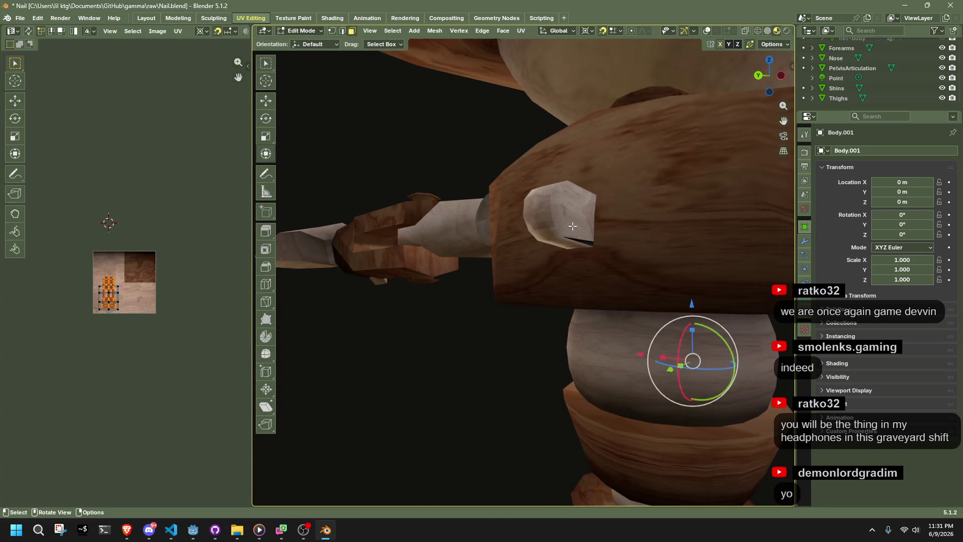
pyautogui.scroll(2, 641, 235)
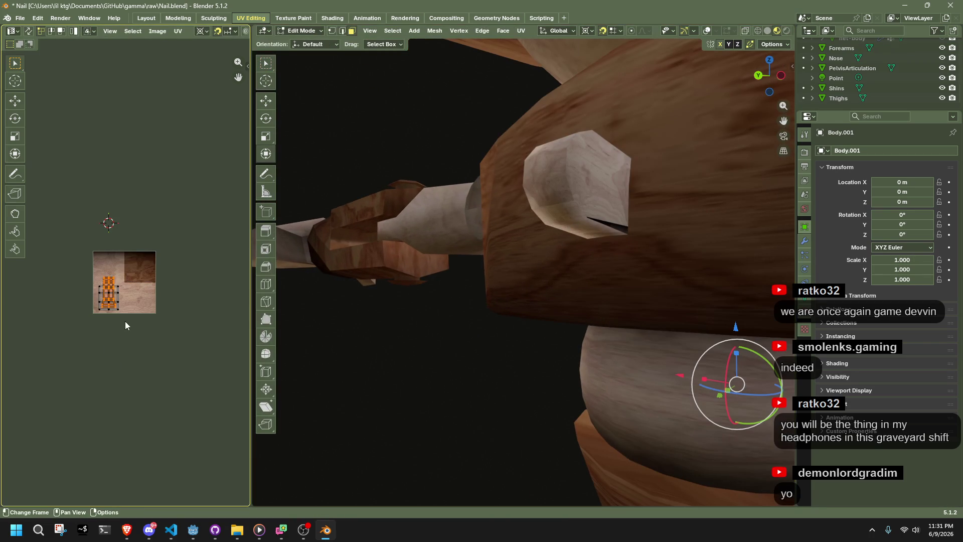
pyautogui.hotkey('shift', 'alt', 'z')
pyautogui.click(618, 220)
pyautogui.scroll(-5, 160, 256)
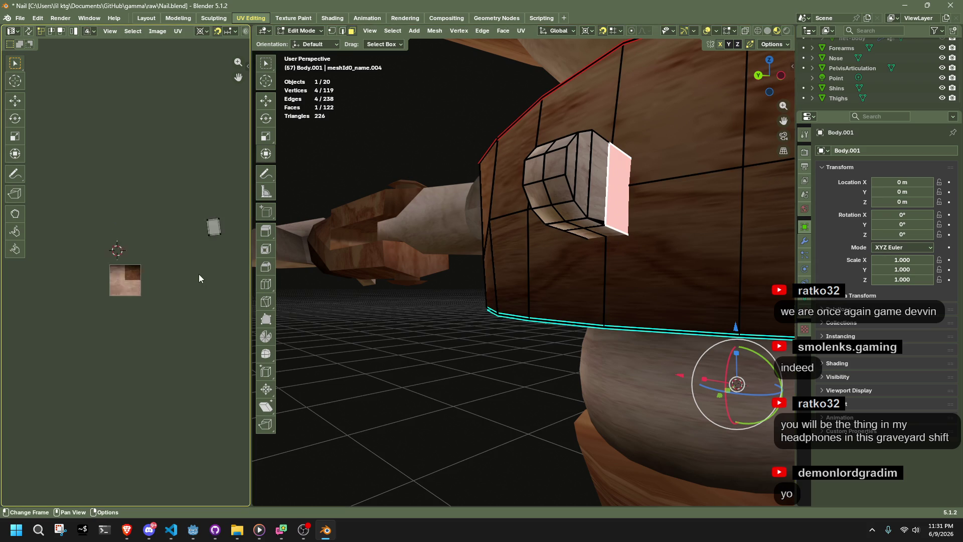
pyautogui.press('l')
pyautogui.moveTo(572, 214); pyautogui.dragTo(646, 173, button='middle')
pyautogui.rightClick(478, 247)
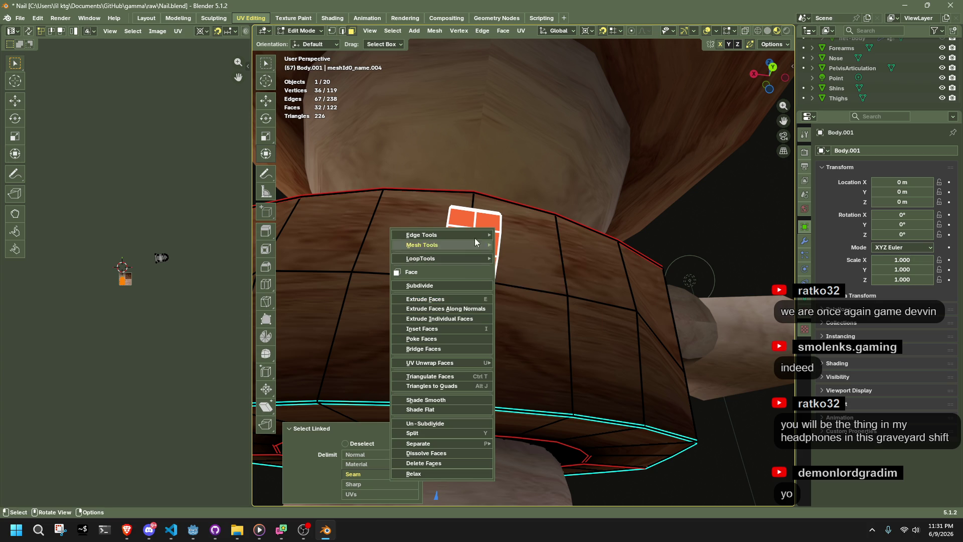
pyautogui.rightClick(460, 253)
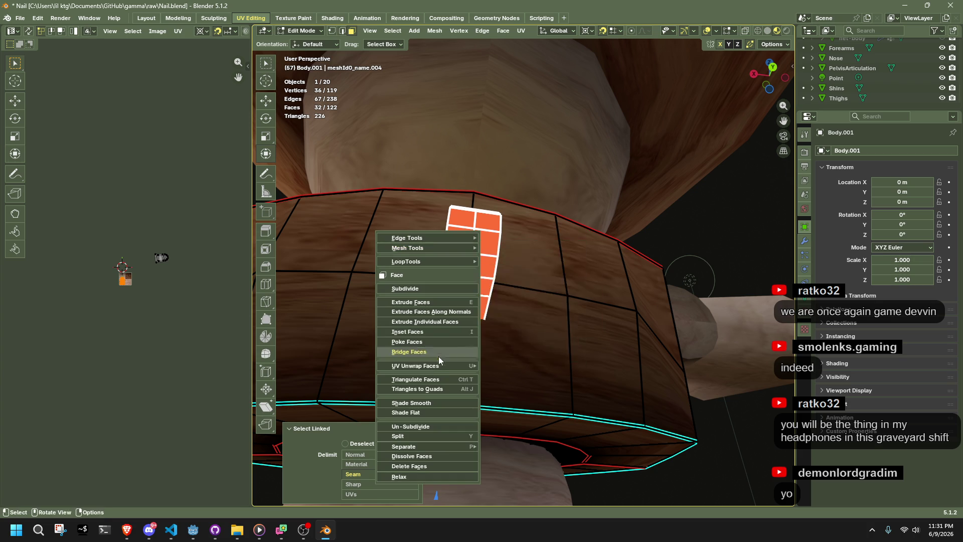
pyautogui.moveTo(441, 366)
pyautogui.click(538, 205)
# Step: Shrink the peg's UV islands around their selection and move them down-left
pyautogui.press('Home')
pyautogui.click(185, 300)
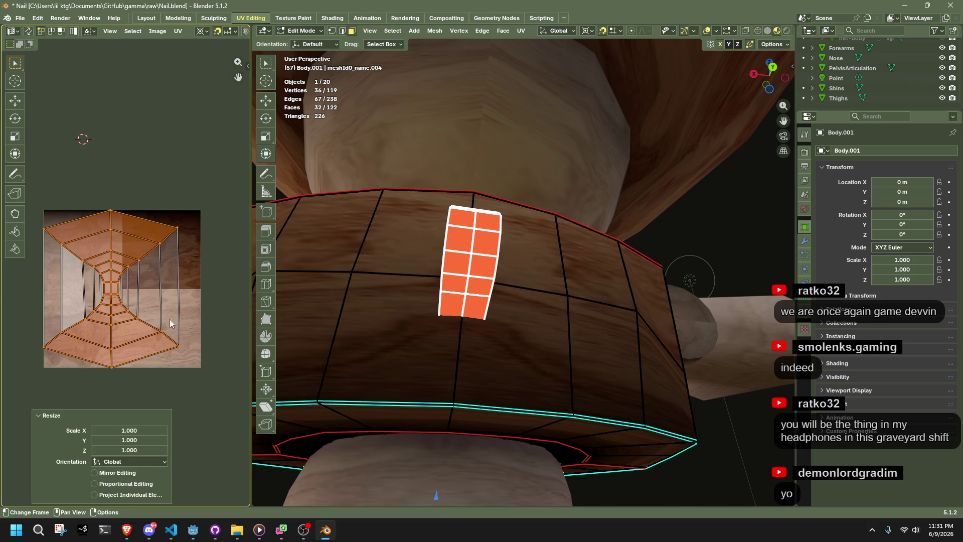
pyautogui.hotkey('ctrl', 'z')
pyautogui.hotkey('ctrl', 'z')
pyautogui.hotkey('ctrl', 'z')
pyautogui.hotkey('ctrl', 'shift', 'z')
pyautogui.moveTo(186, 401); pyautogui.dragTo(10, 179)
pyautogui.hotkey('shift', 's')
pyautogui.click(224, 272)
pyautogui.press('s')
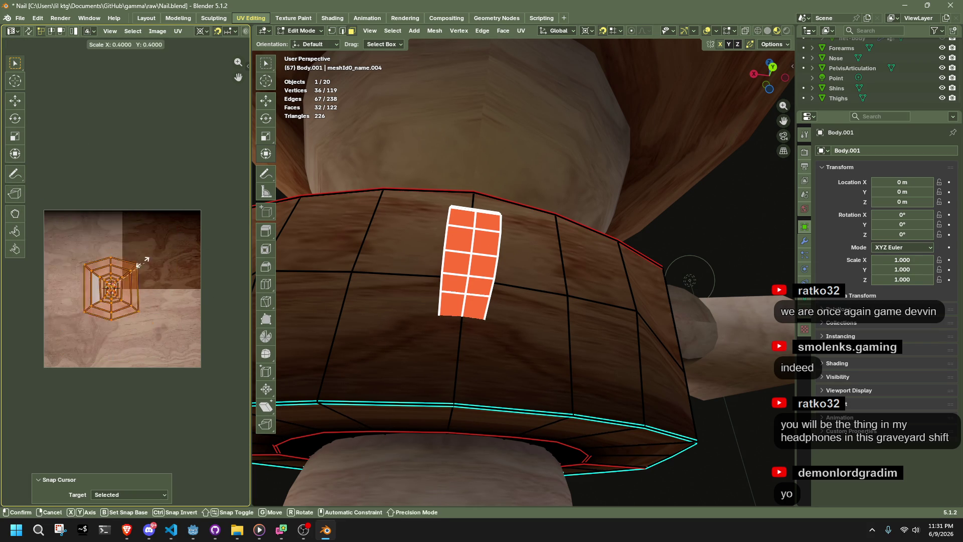
pyautogui.click(189, 294)
pyautogui.press('g')
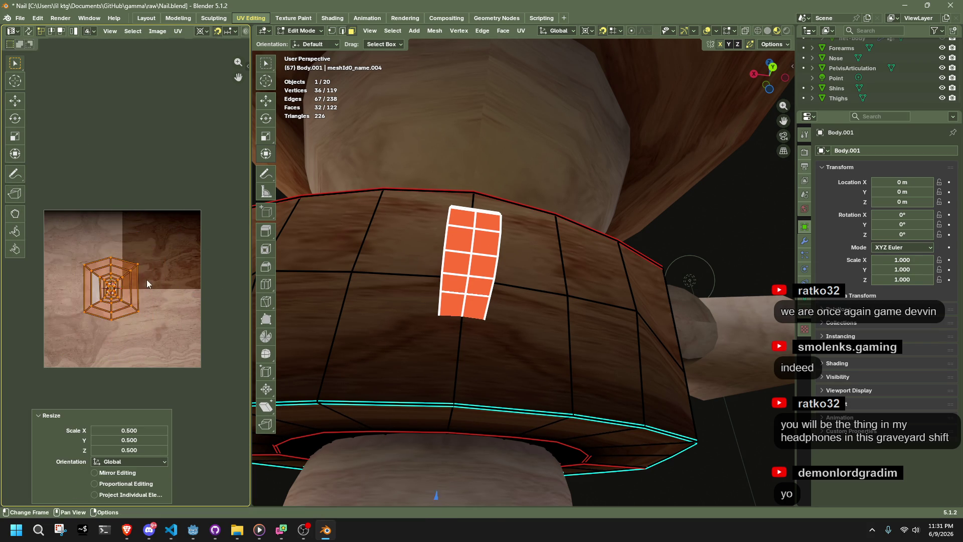
pyautogui.click(117, 312)
# Step: Flip the UV island vertically (S Y -1) around its centre vertex
pyautogui.scroll(2, 124, 317)
pyautogui.moveTo(123, 318); pyautogui.dragTo(172, 302, button='middle')
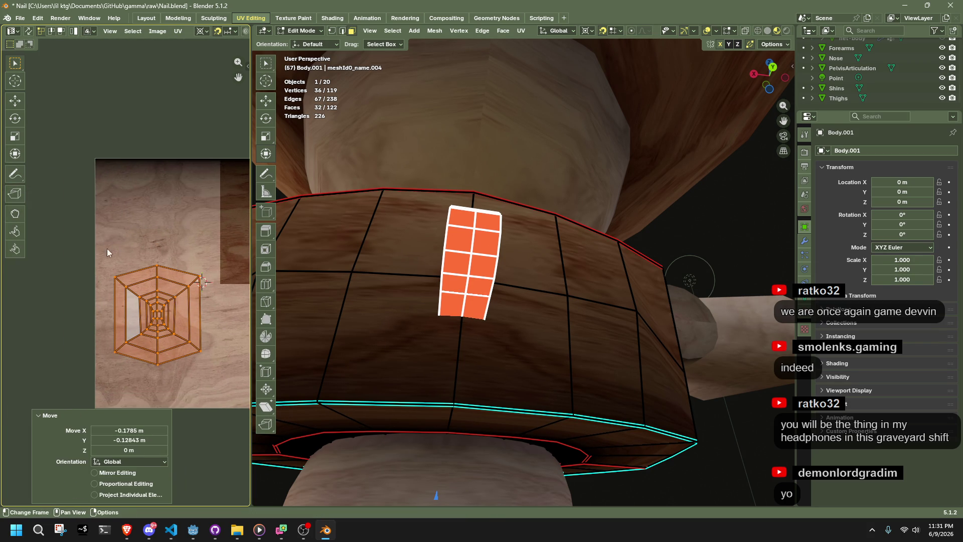
pyautogui.click(154, 321)
pyautogui.hotkey('shift', 's')
pyautogui.click(165, 376)
pyautogui.moveTo(234, 383); pyautogui.dragTo(81, 219)
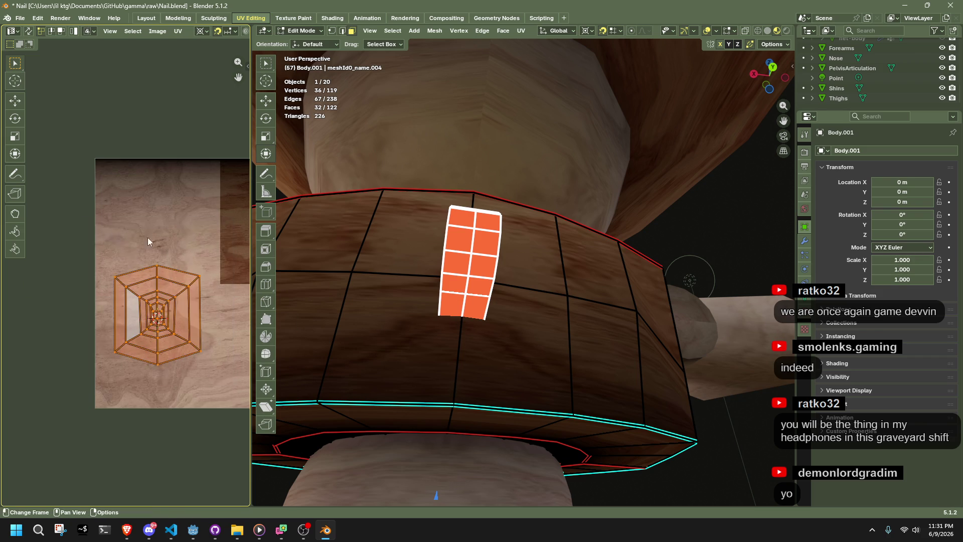
pyautogui.scroll(4, 206, 320)
pyautogui.click(113, 343)
pyautogui.hotkey('shift', 's')
pyautogui.click(171, 361)
pyautogui.scroll(-4, 170, 361)
pyautogui.moveTo(205, 384); pyautogui.dragTo(86, 266)
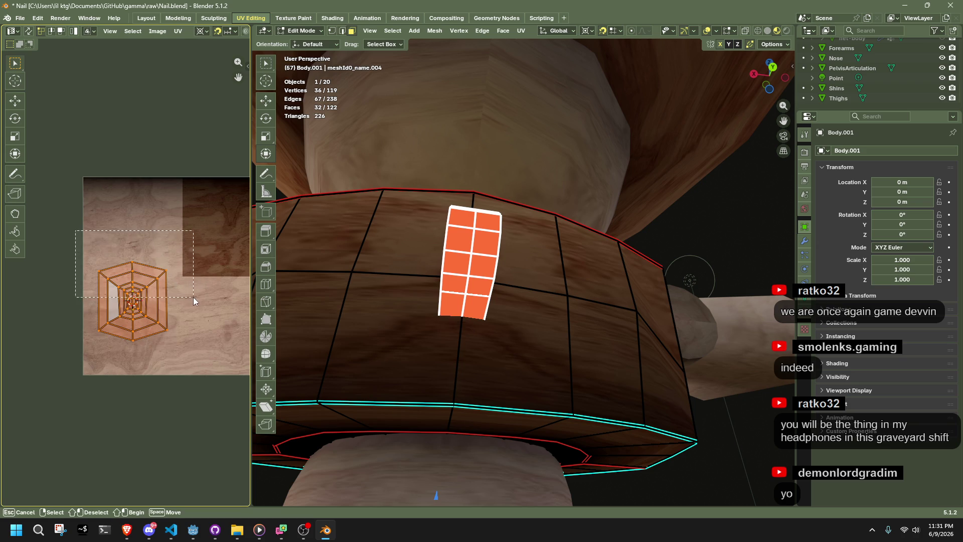
pyautogui.scroll(3, 197, 305)
pyautogui.write('sy-1')
pyautogui.press('Return')
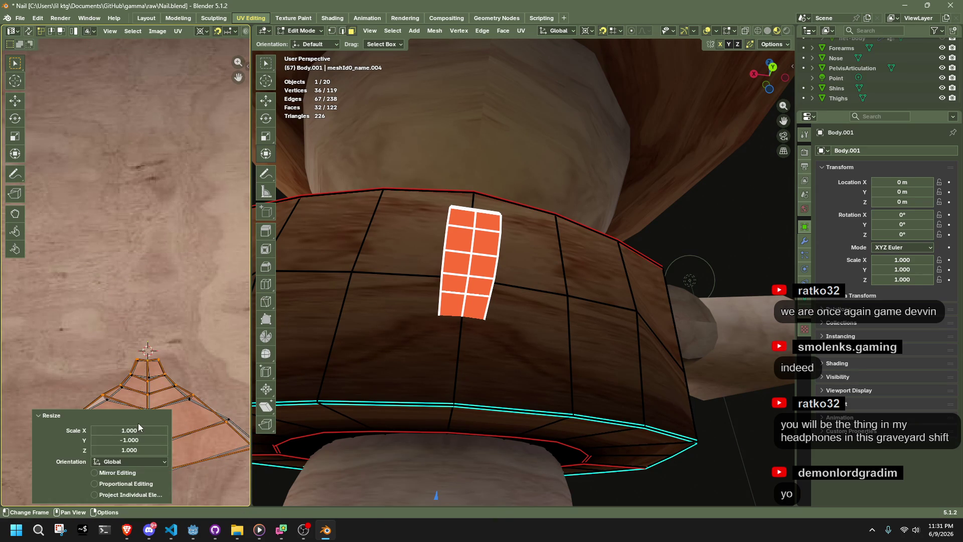
# Step: Shrink the island's tip UV vertex to 0.4 around the chosen pivot point
pyautogui.click(83, 318)
pyautogui.scroll(3, 83, 318)
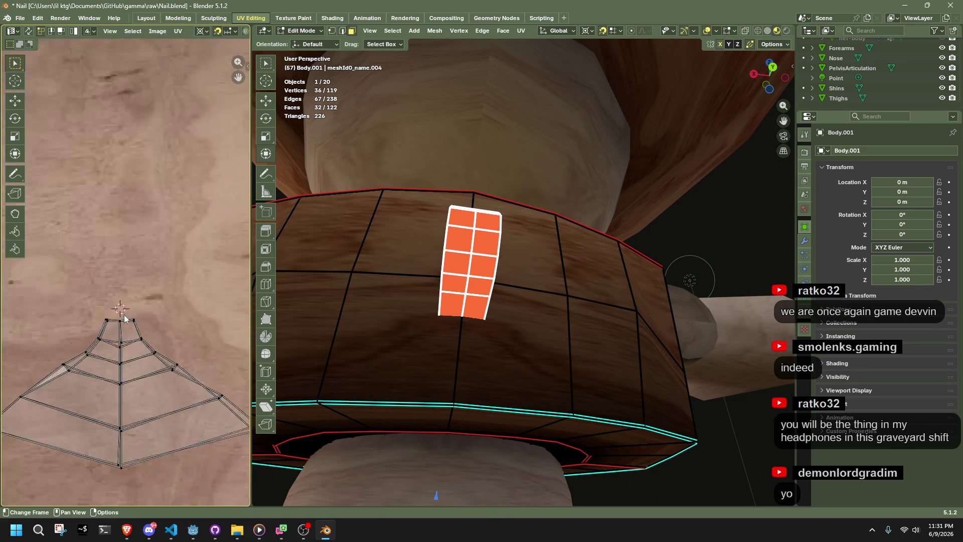
pyautogui.click(96, 345)
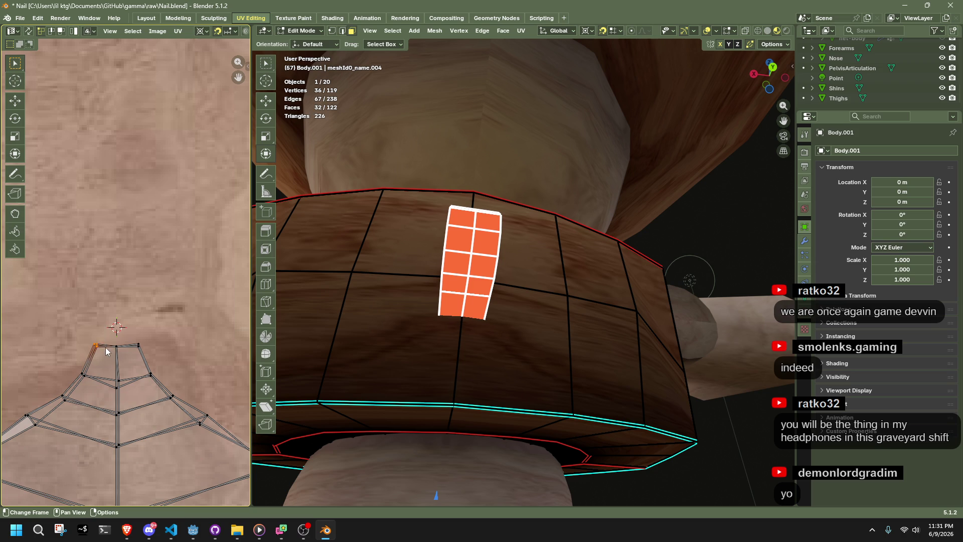
pyautogui.click(200, 31)
pyautogui.click(218, 77)
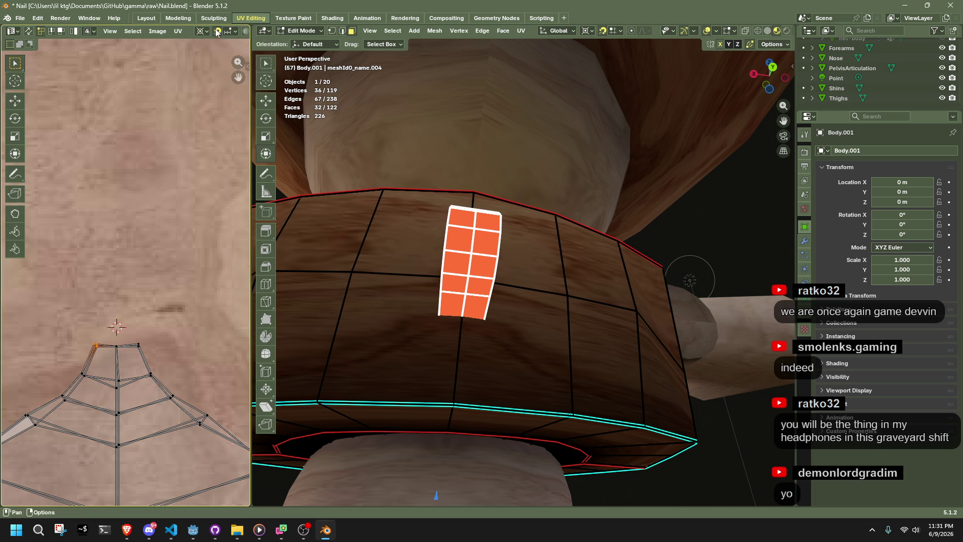
pyautogui.click(227, 32)
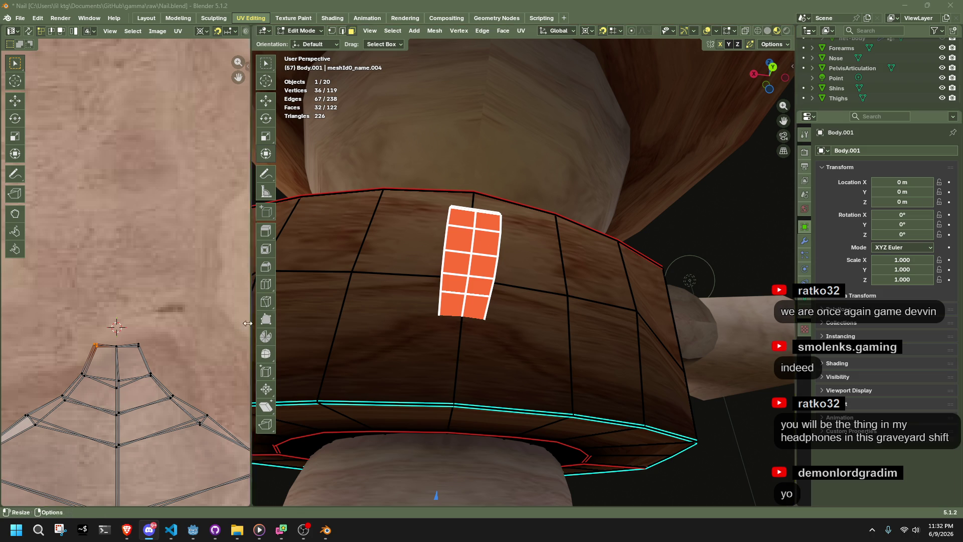
pyautogui.scroll(-3, 100, 293)
pyautogui.scroll(5, 100, 293)
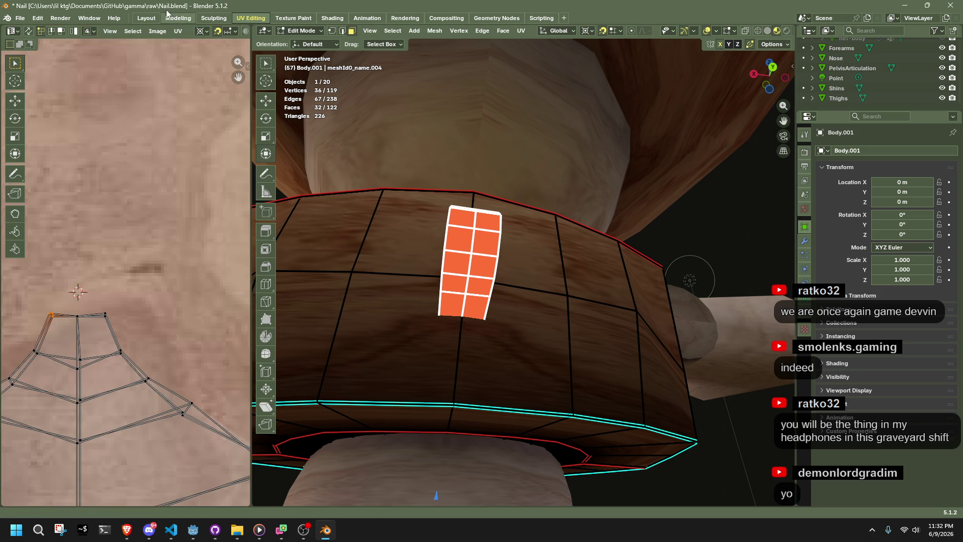
pyautogui.click(200, 32)
pyautogui.click(212, 67)
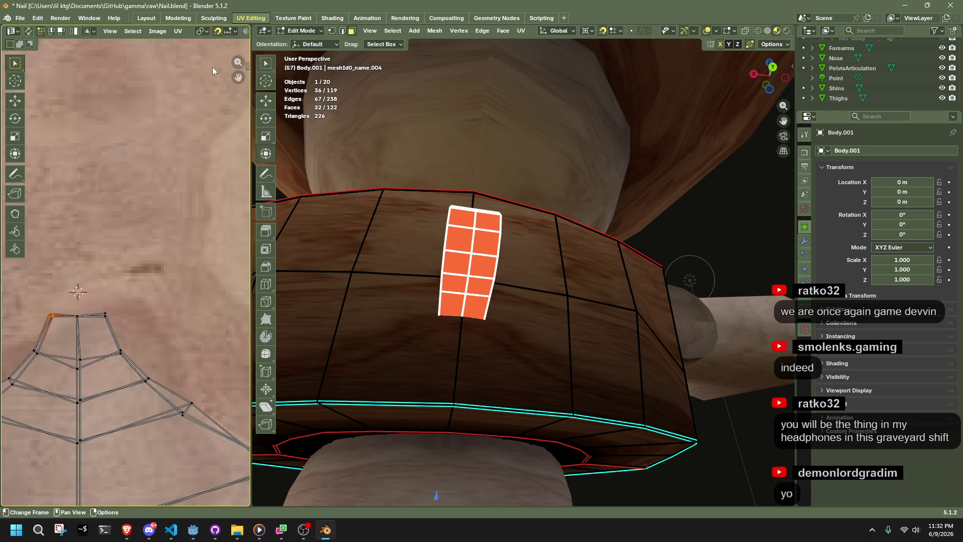
pyautogui.write('s0.4')
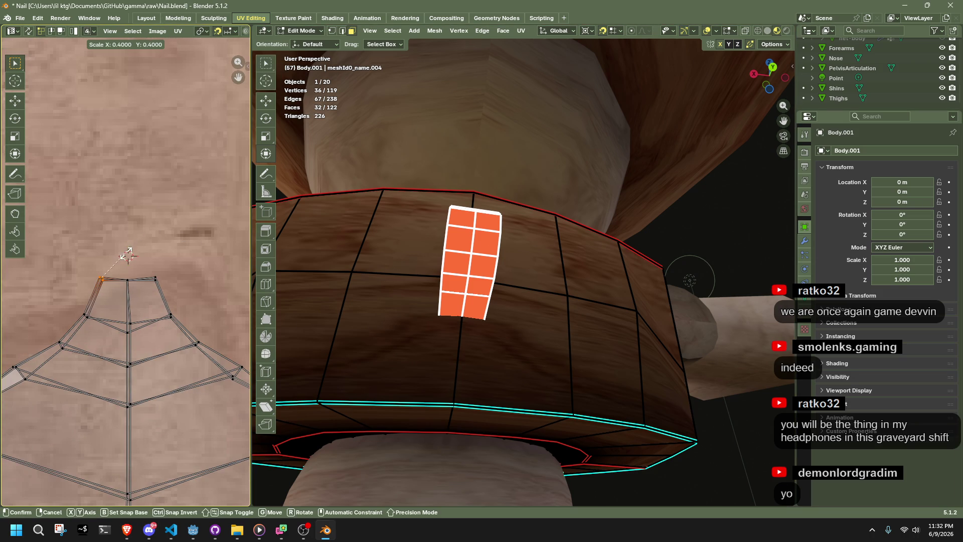
pyautogui.press('Return')
# Step: Rescale the selected UVs to half size (S .5) using a different pivot point
pyautogui.click(107, 284)
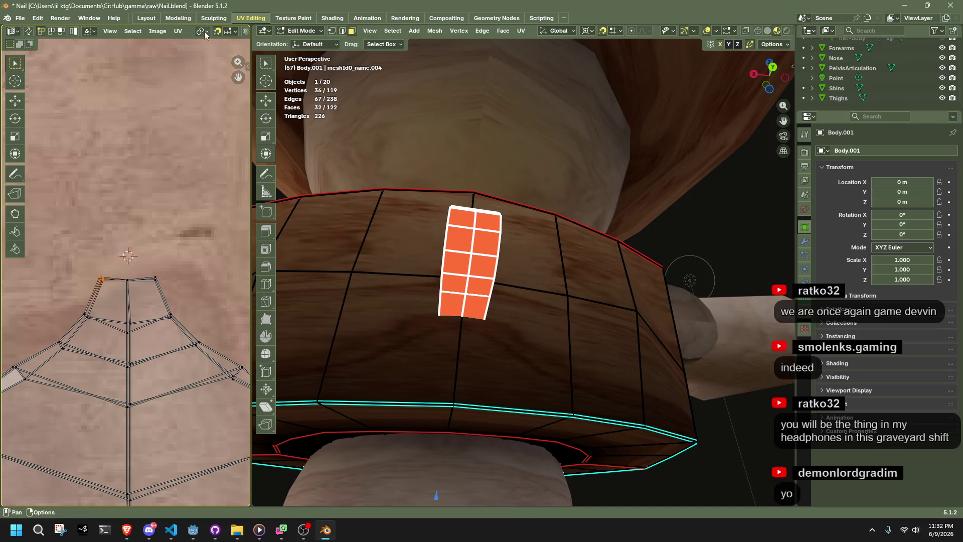
pyautogui.click(205, 33)
pyautogui.click(218, 87)
pyautogui.press('s')
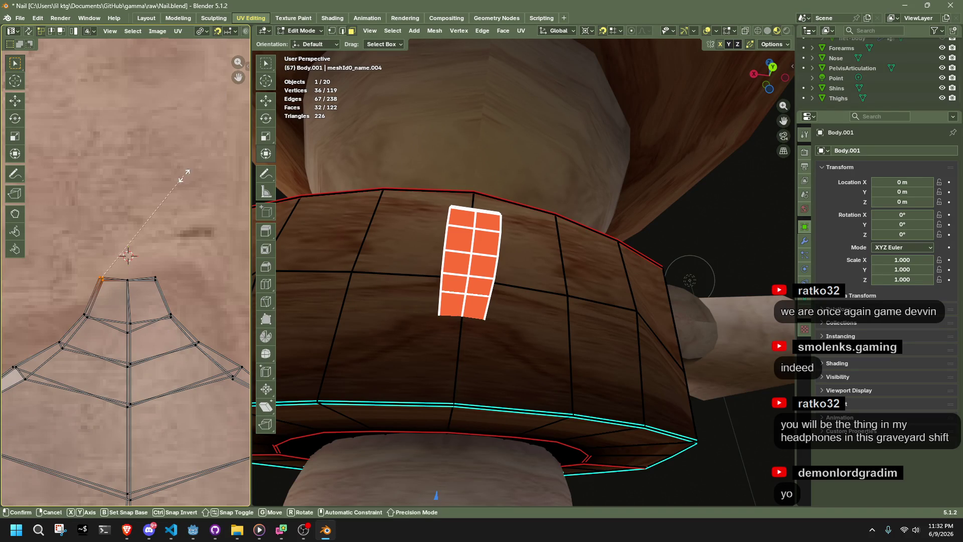
pyautogui.click(118, 240)
pyautogui.click(204, 31)
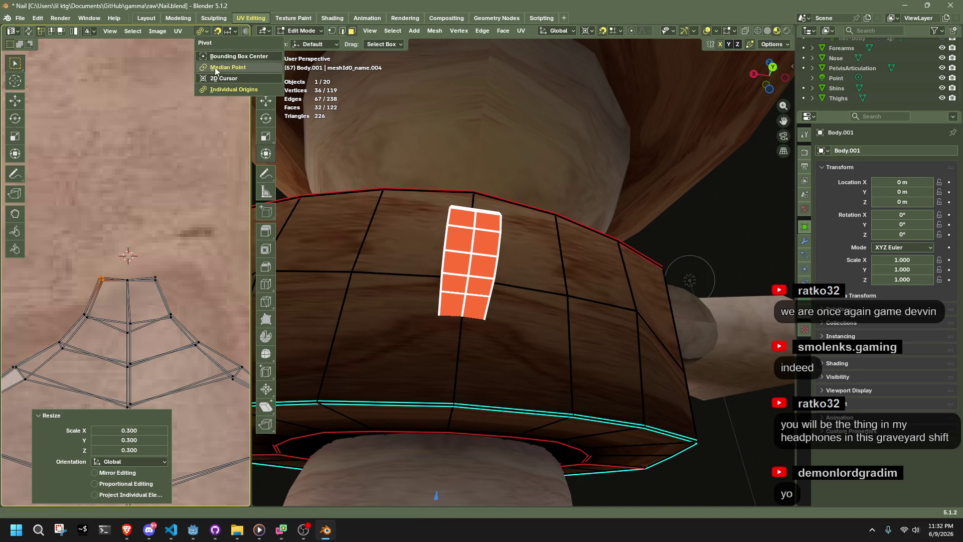
pyautogui.click(215, 69)
pyautogui.write('s.5')
pyautogui.press('Return')
# Step: Collapse the selected stray UV vertices into one point with S 0
pyautogui.click(204, 33)
pyautogui.click(211, 58)
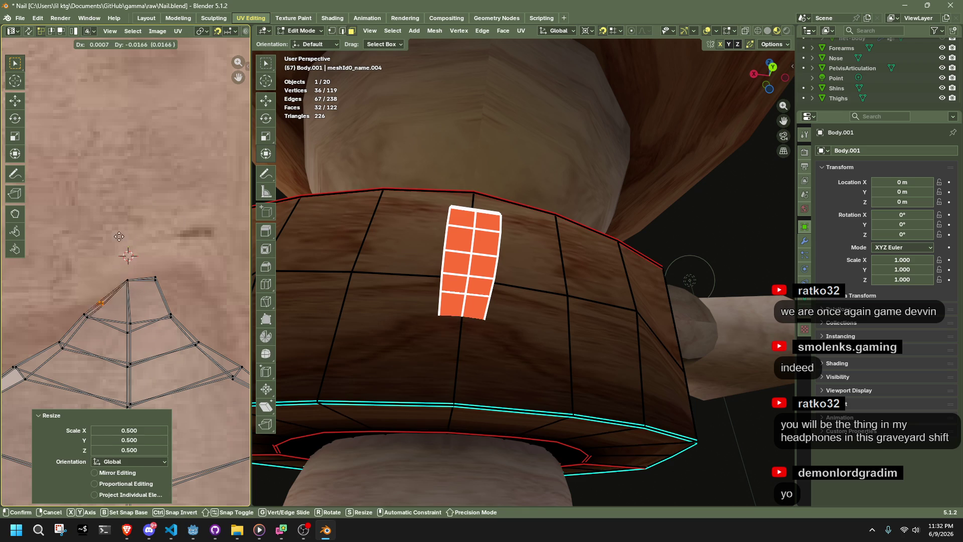
pyautogui.click(109, 261)
pyautogui.press('s')
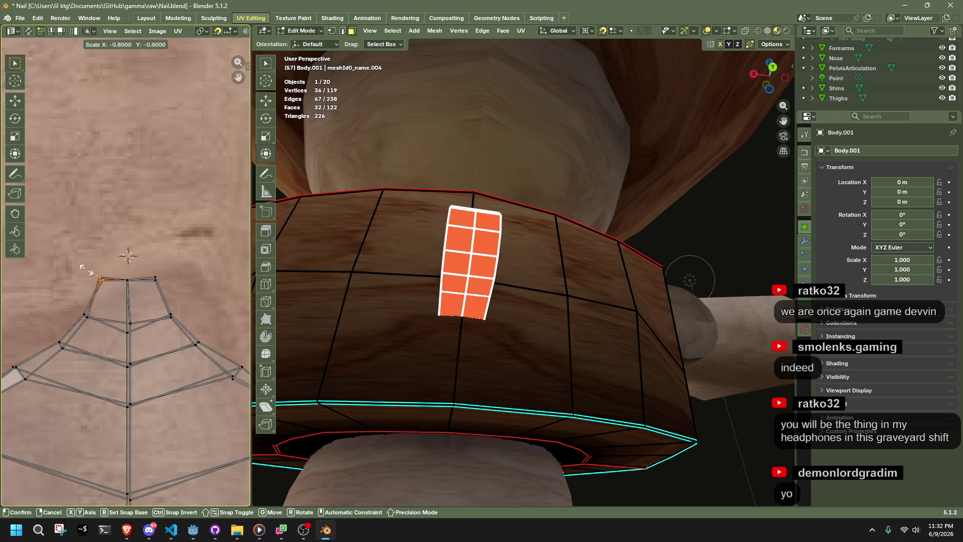
pyautogui.click(190, 306)
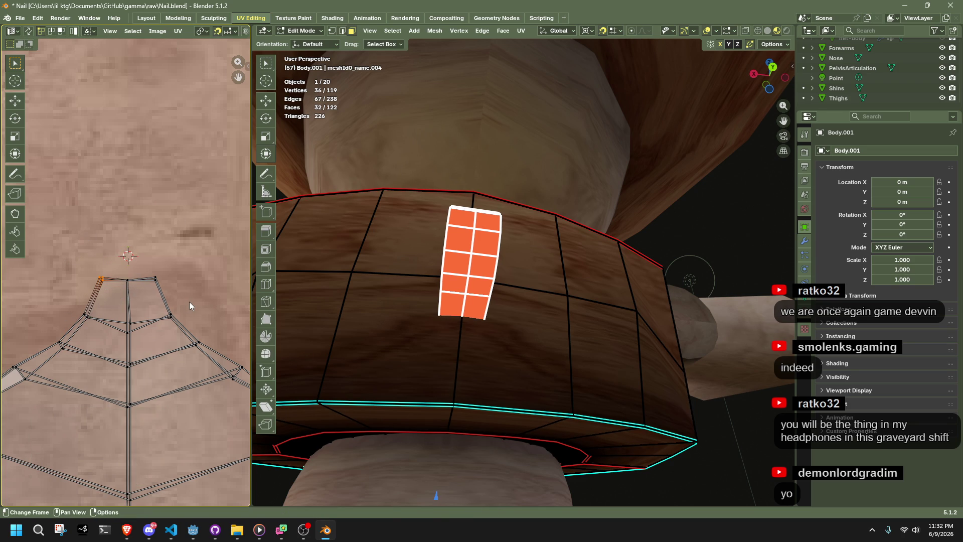
pyautogui.press('s')
pyautogui.press('0')
pyautogui.press('Return')
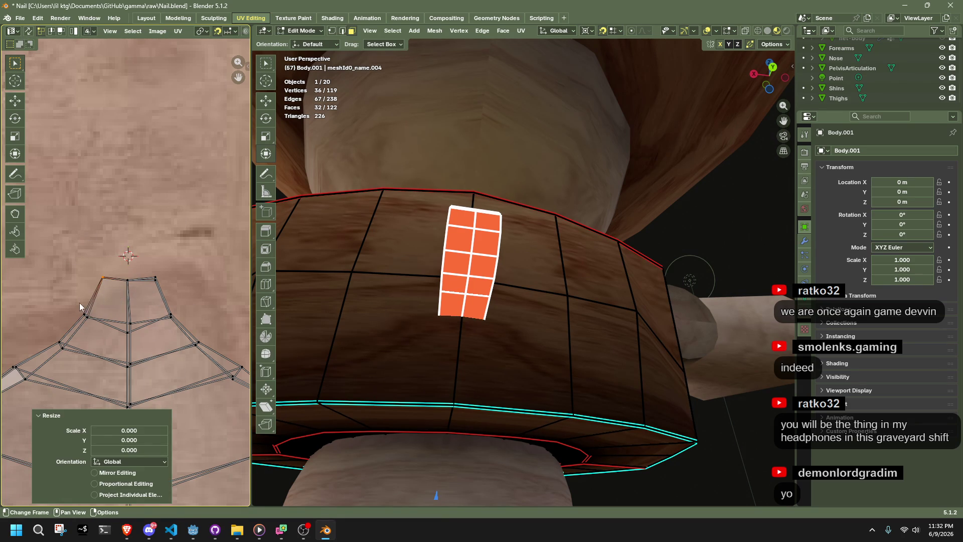
# Step: Select the remaining vertices around the pyramid's tip and sides to tidy them
pyautogui.click(132, 288)
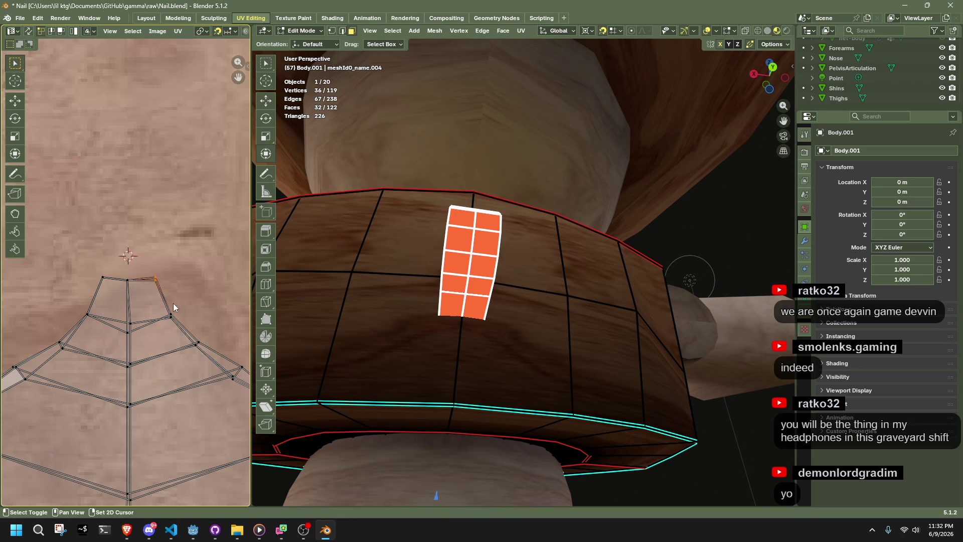
pyautogui.scroll(-3, 143, 416)
pyautogui.moveTo(143, 416); pyautogui.dragTo(101, 332, button='middle')
pyautogui.click(202, 289)
pyautogui.click(150, 252)
pyautogui.moveTo(114, 213); pyautogui.dragTo(125, 232)
pyautogui.moveTo(81, 221); pyautogui.dragTo(114, 229, button='middle')
pyautogui.click(98, 250)
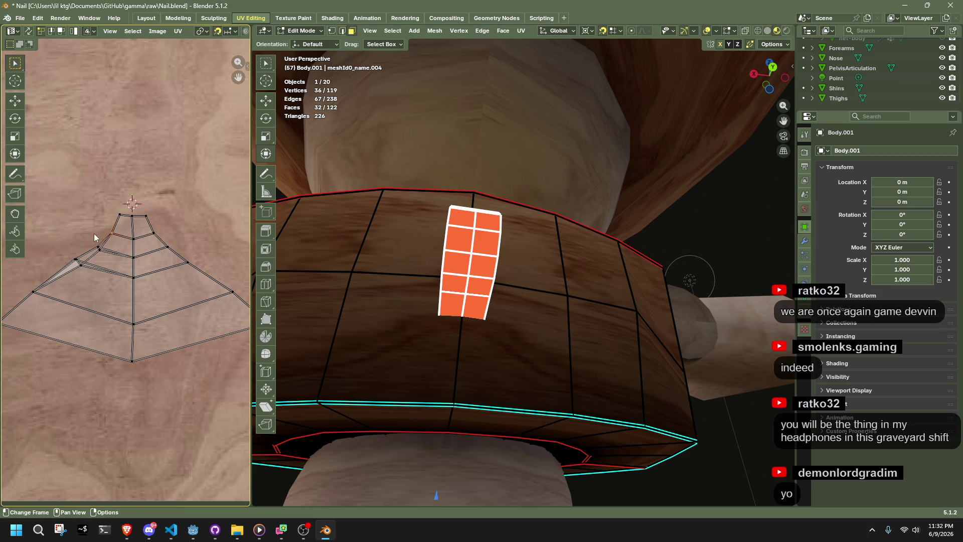
pyautogui.click(48, 301)
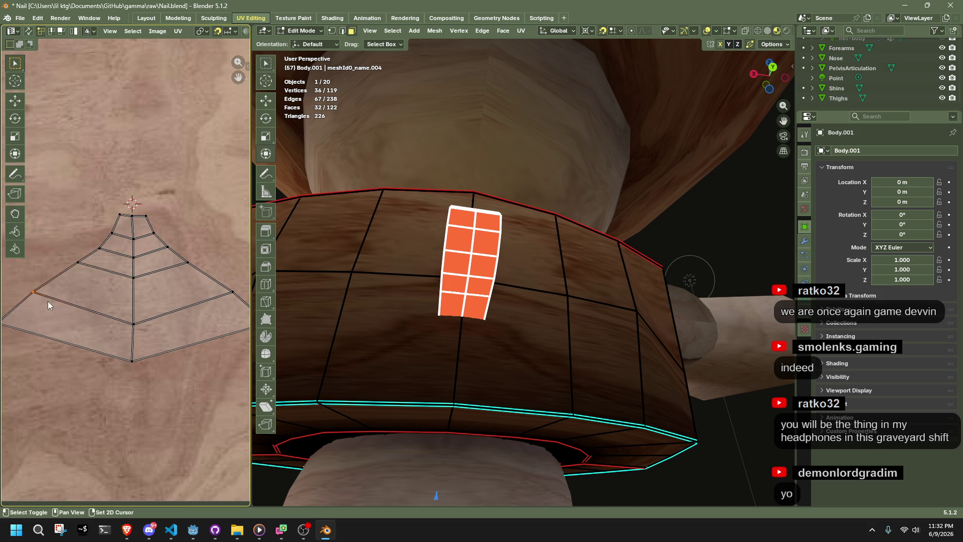
pyautogui.moveTo(48, 301); pyautogui.dragTo(72, 307, button='middle')
pyautogui.scroll(-3, 131, 317)
# Step: Return to Object Mode, orbit low, and select the nail for editing
pyautogui.press('Tab')
pyautogui.click(701, 408)
pyautogui.moveTo(702, 404)
pyautogui.mouseDown(button='middle')
pyautogui.moveTo(597, 468)
pyautogui.moveTo(581, 364)
pyautogui.moveTo(492, 369)
pyautogui.moveTo(494, 326)
pyautogui.mouseUp(button='middle')
pyautogui.click(493, 326)
pyautogui.press('Tab')
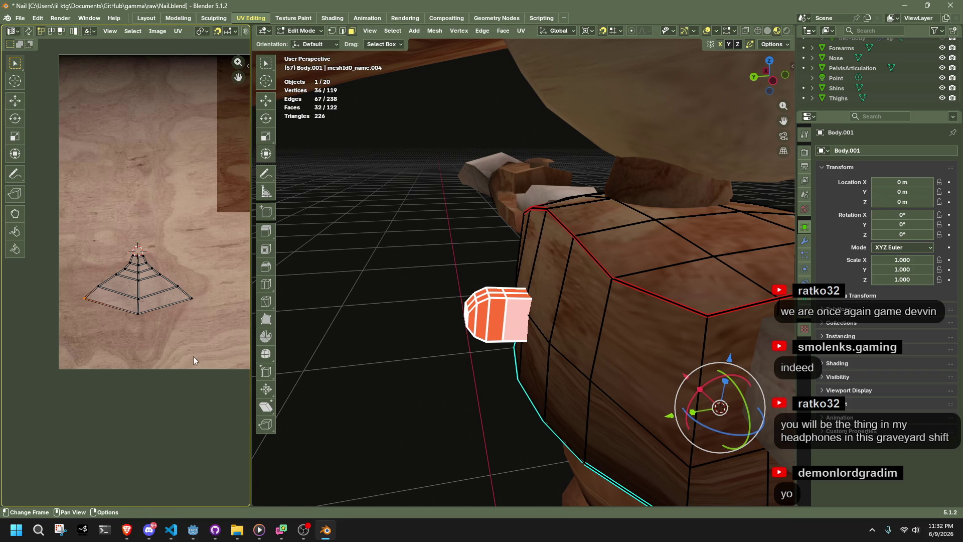
# Step: Snap the 2D cursor to the left outer UV edge and scale it X 0 to straighten it
pyautogui.moveTo(61, 227)
pyautogui.mouseDown()
pyautogui.moveTo(126, 301)
pyautogui.moveTo(191, 353)
pyautogui.moveTo(153, 279)
pyautogui.mouseUp()
pyautogui.scroll(2, 125, 275)
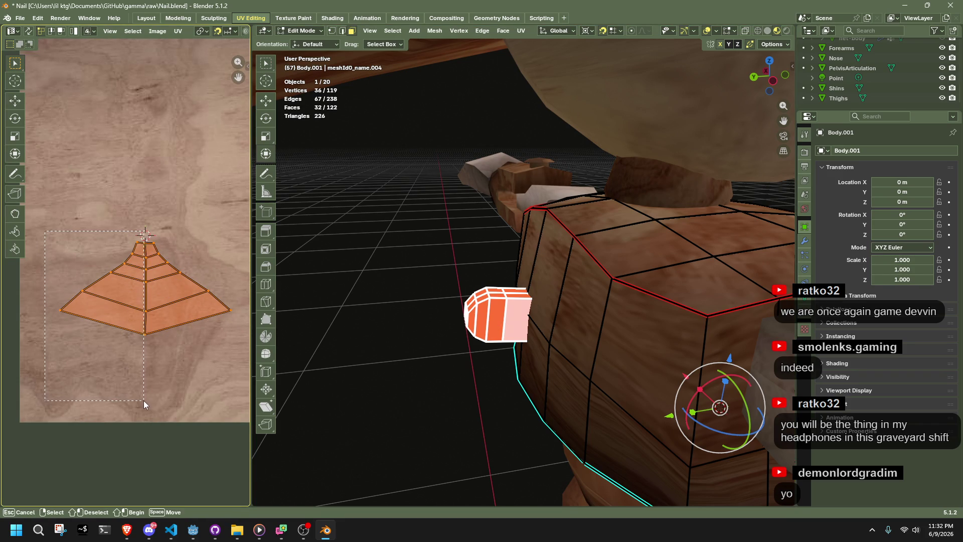
pyautogui.keyDown('alt'); pyautogui.click(108, 278); pyautogui.keyUp('alt')
pyautogui.hotkey('shift', 's')
pyautogui.click(175, 300)
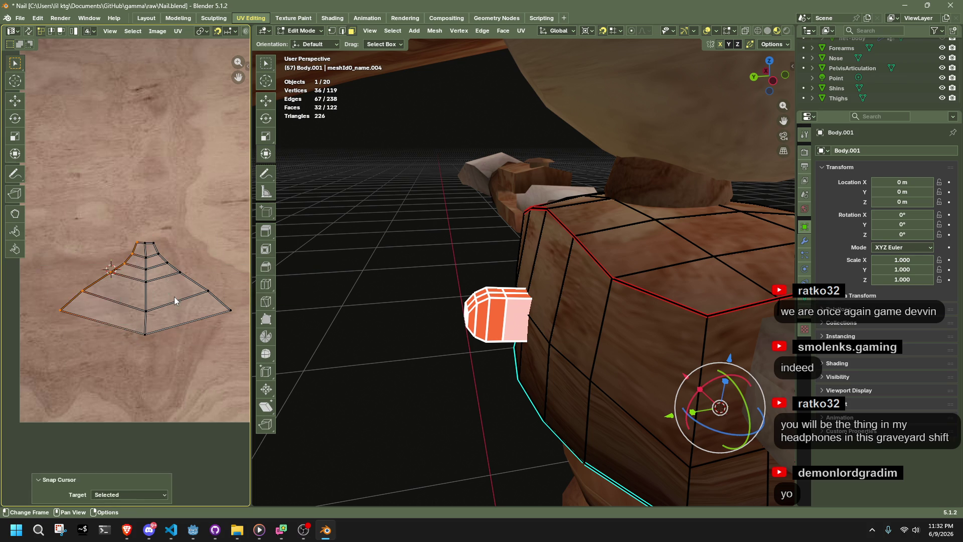
pyautogui.press('s')
pyautogui.press('x')
pyautogui.press('0')
pyautogui.press('Return')
# Step: Straighten the right outer UV edge the same way with S X 0
pyautogui.moveTo(244, 345); pyautogui.dragTo(156, 226)
pyautogui.hotkey('shift', 's')
pyautogui.click(150, 279)
pyautogui.press('s')
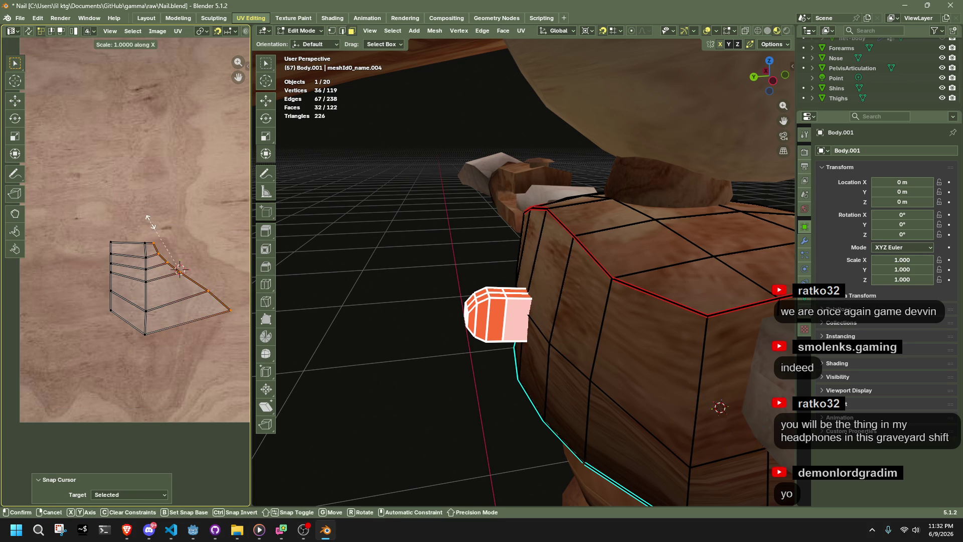
pyautogui.press('x')
pyautogui.press('0')
pyautogui.press('Return')
# Step: Move the whole UV island up toward the top of the wood texture
pyautogui.hotkey('shift', 'alt', 'z')
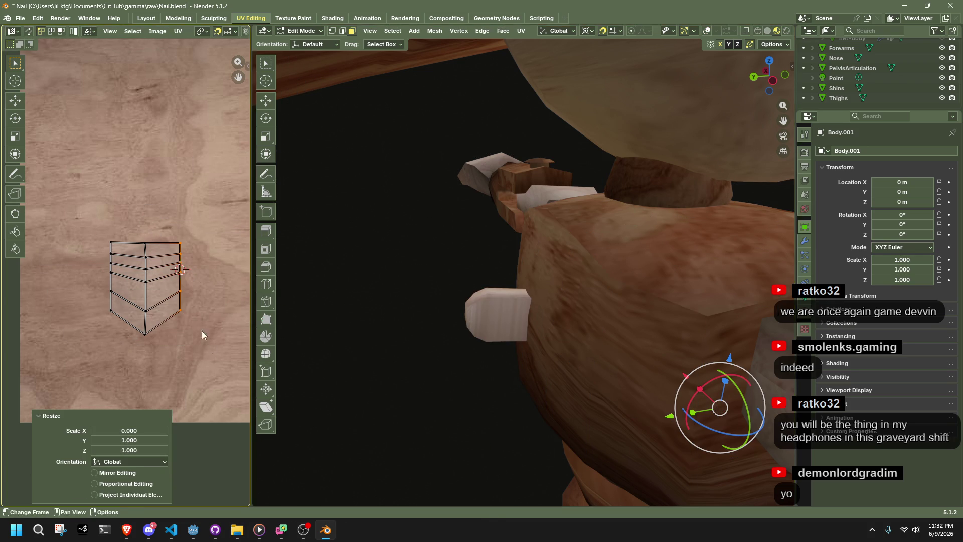
pyautogui.press('a')
pyautogui.press('g')
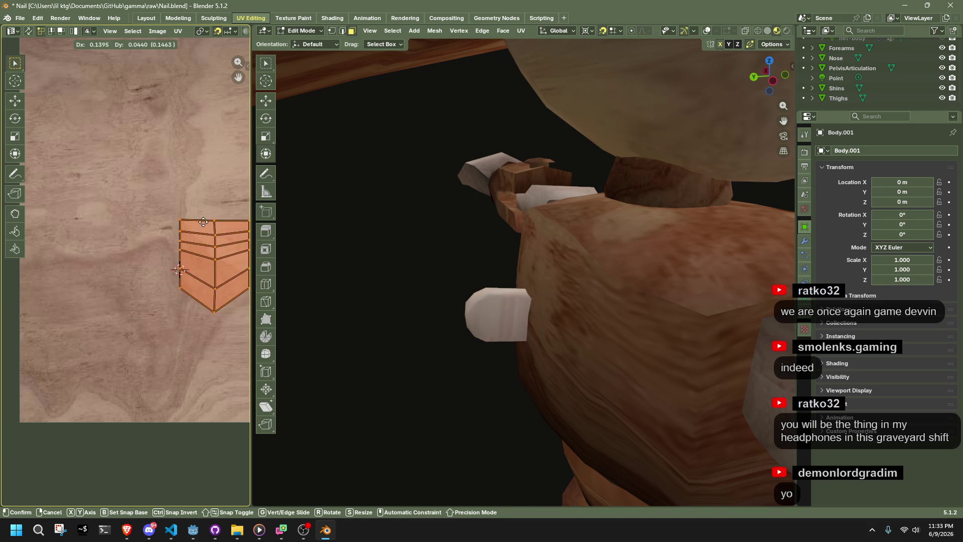
pyautogui.click(173, 241)
pyautogui.scroll(-3, 172, 236)
pyautogui.press('g')
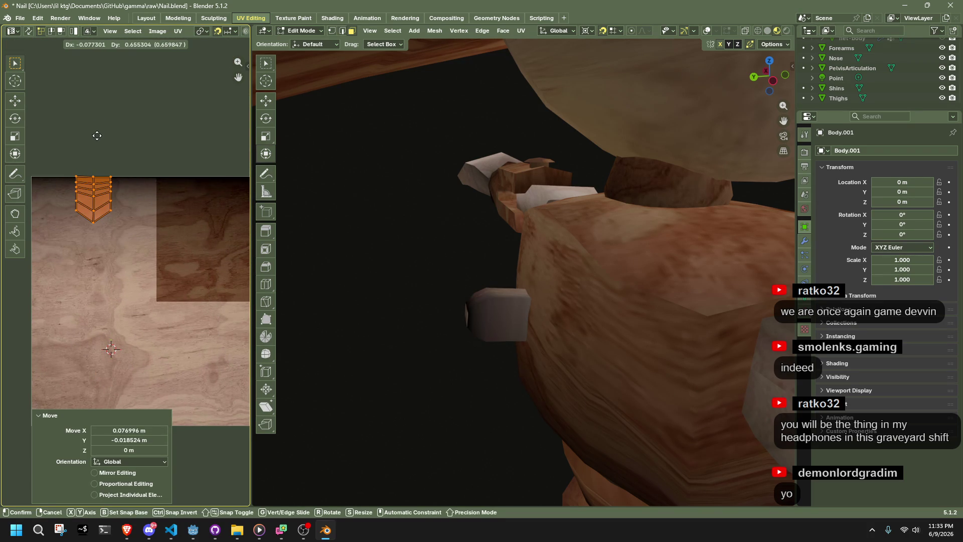
# Step: Drop the island near the texture's top and rotate it 180°, then 85°
pyautogui.click(93, 161)
pyautogui.moveTo(627, 341)
pyautogui.mouseDown(button='middle')
pyautogui.moveTo(710, 264)
pyautogui.moveTo(694, 228)
pyautogui.moveTo(580, 281)
pyautogui.mouseUp(button='middle')
pyautogui.moveTo(148, 266); pyautogui.dragTo(73, 192)
pyautogui.hotkey('shift', 's')
pyautogui.press('r')
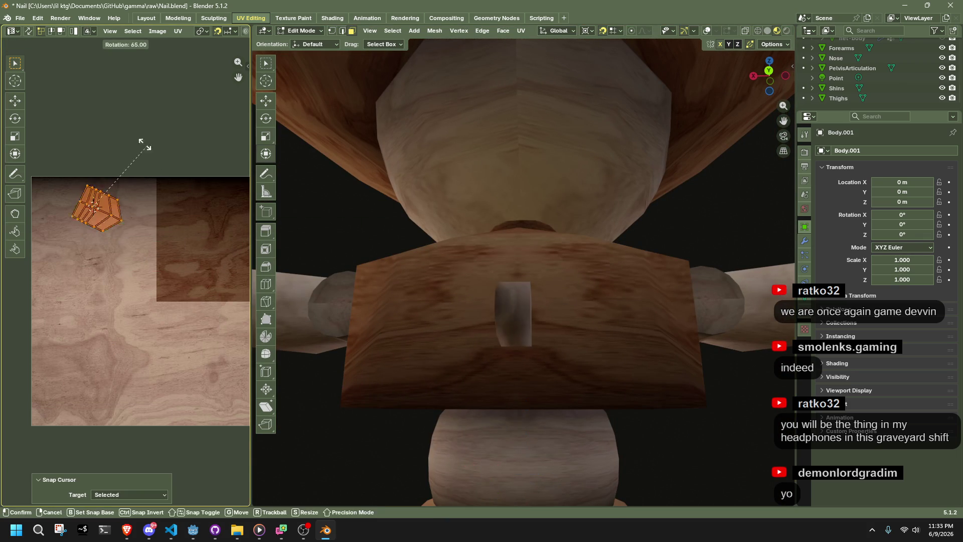
pyautogui.click(205, 173)
pyautogui.moveTo(577, 401)
pyautogui.mouseDown(button='middle')
pyautogui.moveTo(636, 395)
pyautogui.moveTo(668, 368)
pyautogui.moveTo(422, 361)
pyautogui.mouseUp(button='middle')
pyautogui.press('r')
pyautogui.click(120, 146)
# Step: Rotate the island upright and position it at the wood texture's top edge
pyautogui.moveTo(166, 186); pyautogui.dragTo(107, 192, button='middle')
pyautogui.moveTo(502, 351); pyautogui.dragTo(401, 346, button='middle')
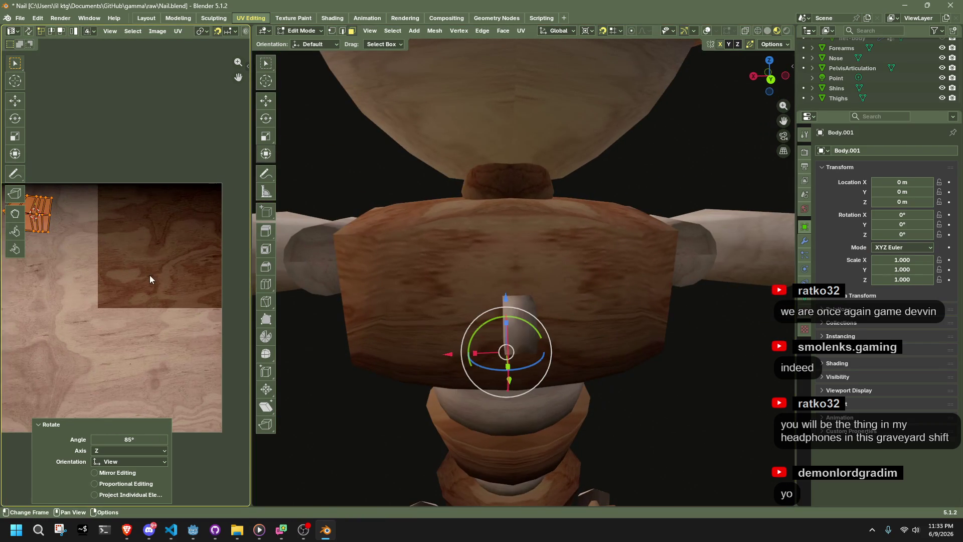
pyautogui.scroll(-2, 146, 273)
pyautogui.press('r')
pyautogui.click(64, 317)
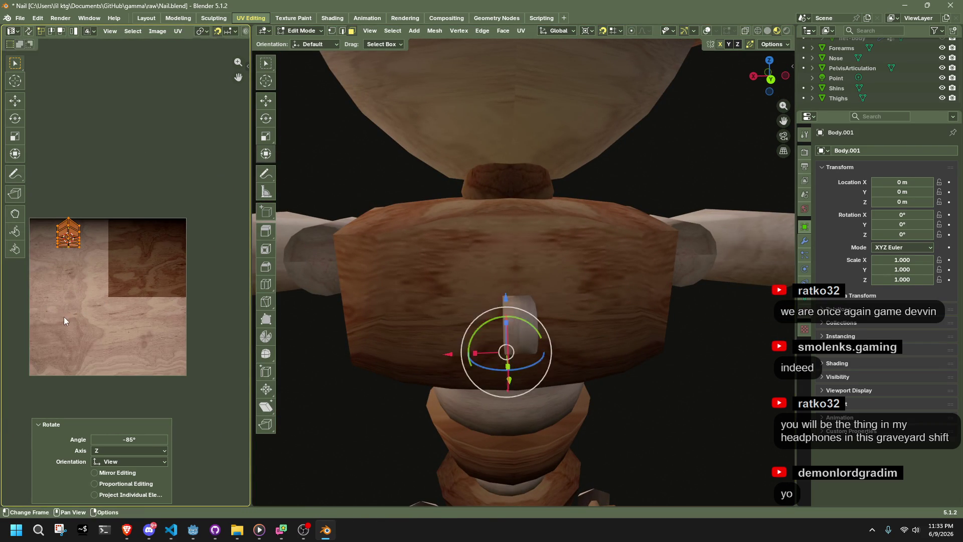
pyautogui.press('g')
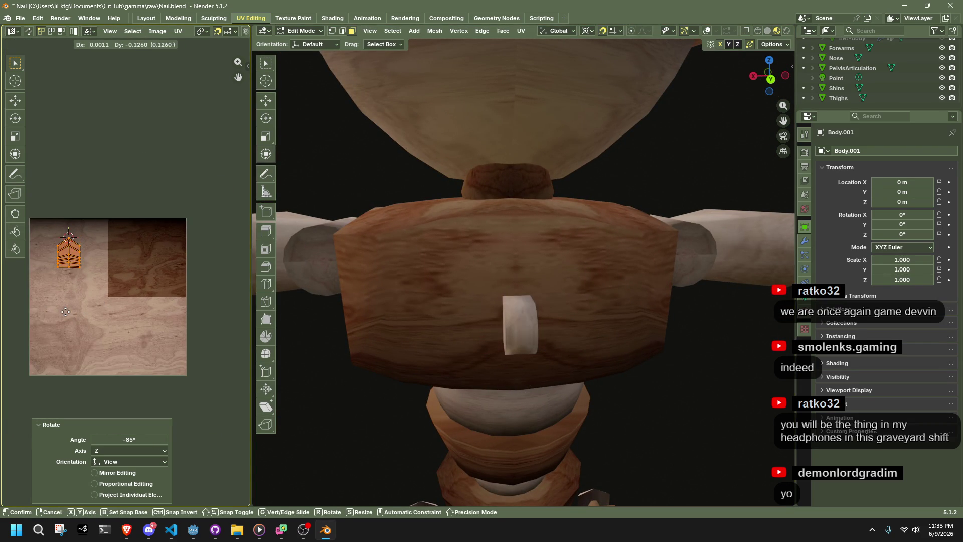
pyautogui.click(72, 294)
pyautogui.press('g')
pyautogui.click(72, 298)
# Step: Return to Object Mode, orbit the puppet, and save the blend file
pyautogui.press('Tab')
pyautogui.moveTo(654, 369)
pyautogui.mouseDown(button='middle')
pyautogui.moveTo(597, 380)
pyautogui.moveTo(518, 358)
pyautogui.moveTo(652, 281)
pyautogui.moveTo(695, 326)
pyautogui.moveTo(606, 325)
pyautogui.moveTo(602, 364)
pyautogui.moveTo(619, 408)
pyautogui.mouseUp(button='middle')
pyautogui.hotkey('ctrl', 's')
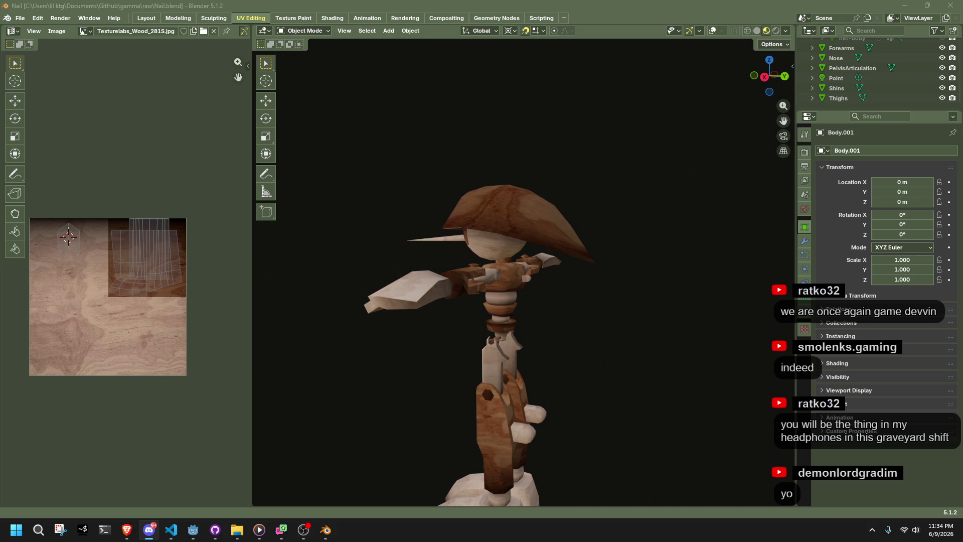
# Step: Orbit around the wood-textured puppet to inspect it from side and front views
pyautogui.hotkey('alt', 'Tab')
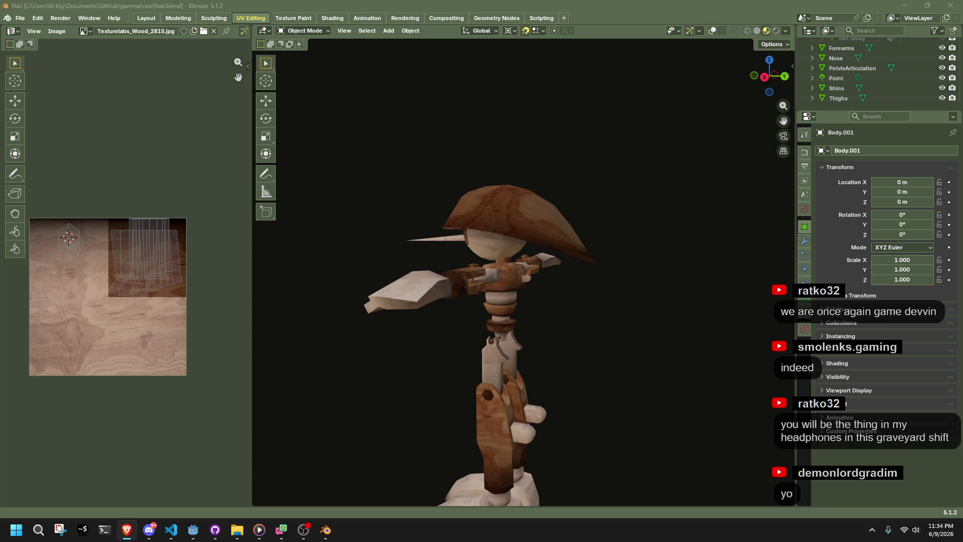
pyautogui.moveTo(426, 261)
pyautogui.mouseDown(button='middle')
pyautogui.moveTo(489, 273)
pyautogui.moveTo(460, 252)
pyautogui.moveTo(566, 271)
pyautogui.mouseUp(button='middle')
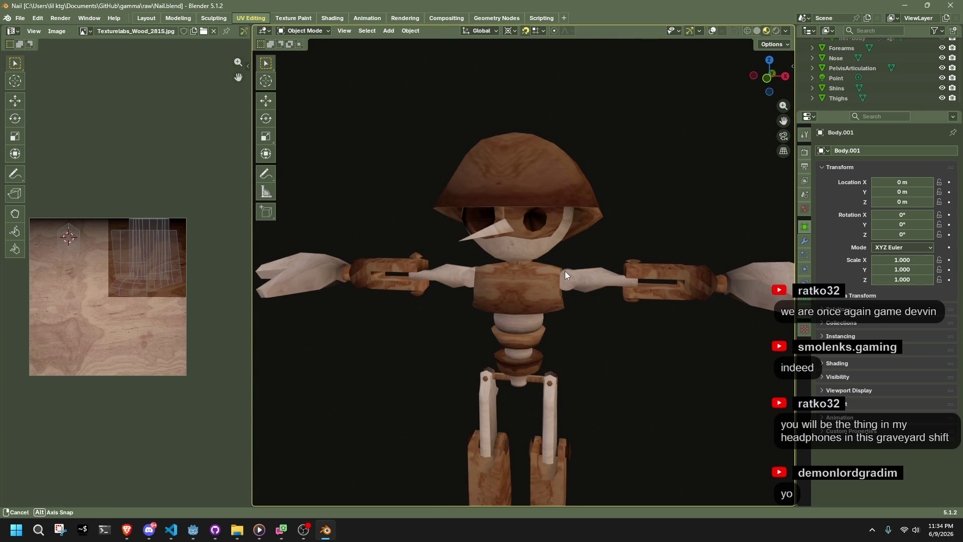
pyautogui.moveTo(565, 272)
pyautogui.mouseDown(button='middle')
pyautogui.moveTo(501, 284)
pyautogui.moveTo(598, 315)
pyautogui.moveTo(641, 281)
pyautogui.moveTo(646, 254)
pyautogui.mouseUp(button='middle')
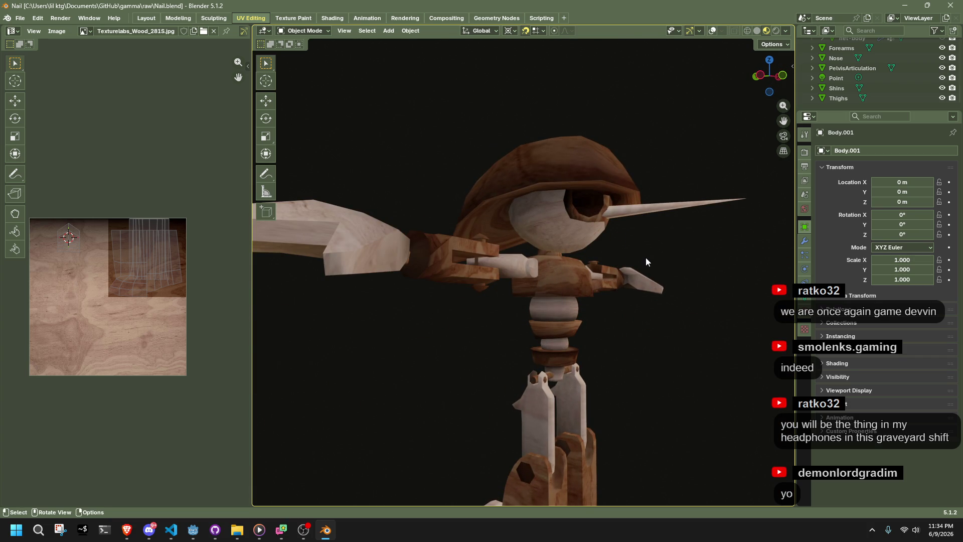
pyautogui.moveTo(646, 259)
pyautogui.mouseDown(button='middle')
pyautogui.moveTo(556, 278)
pyautogui.moveTo(615, 272)
pyautogui.moveTo(707, 286)
pyautogui.mouseUp(button='middle')
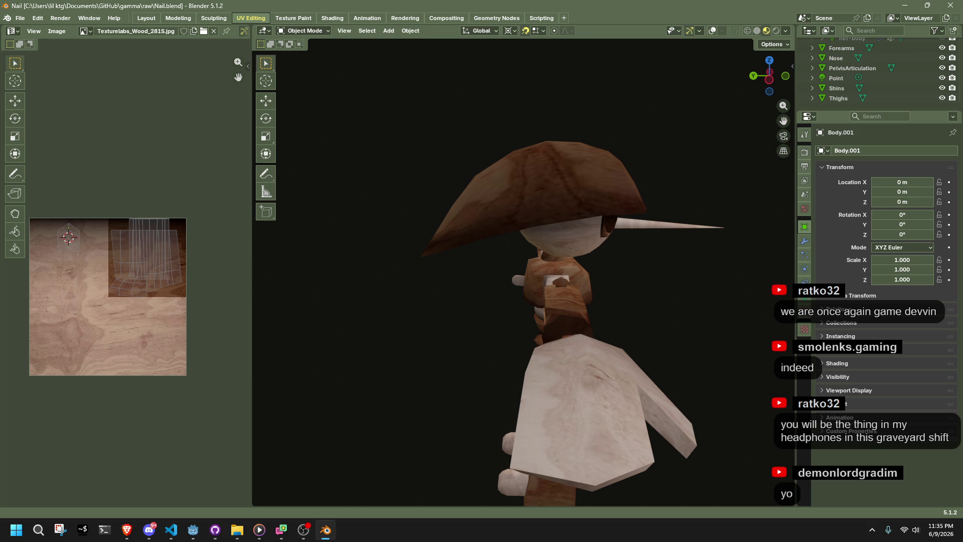
pyautogui.hotkey('alt', 'Tab')
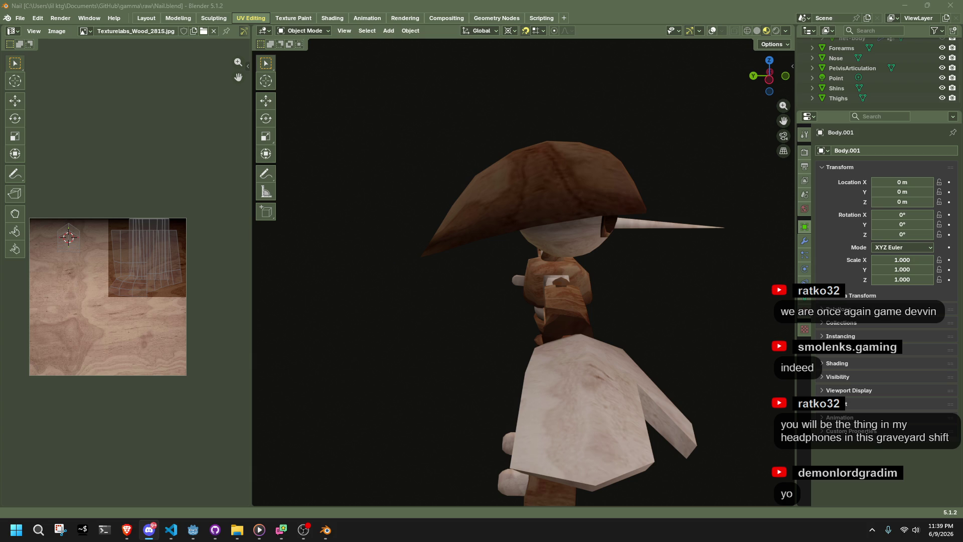
# Step: Turn the viewport to face the wood-textured puppet's front
pyautogui.moveTo(589, 368)
pyautogui.mouseDown(button='middle')
pyautogui.moveTo(615, 330)
pyautogui.moveTo(521, 310)
pyautogui.mouseUp(button='middle')
# Step: Symmetrize the Forearms mesh from +X to -X in Edit Mode, then return to Object Mode
pyautogui.click(639, 251)
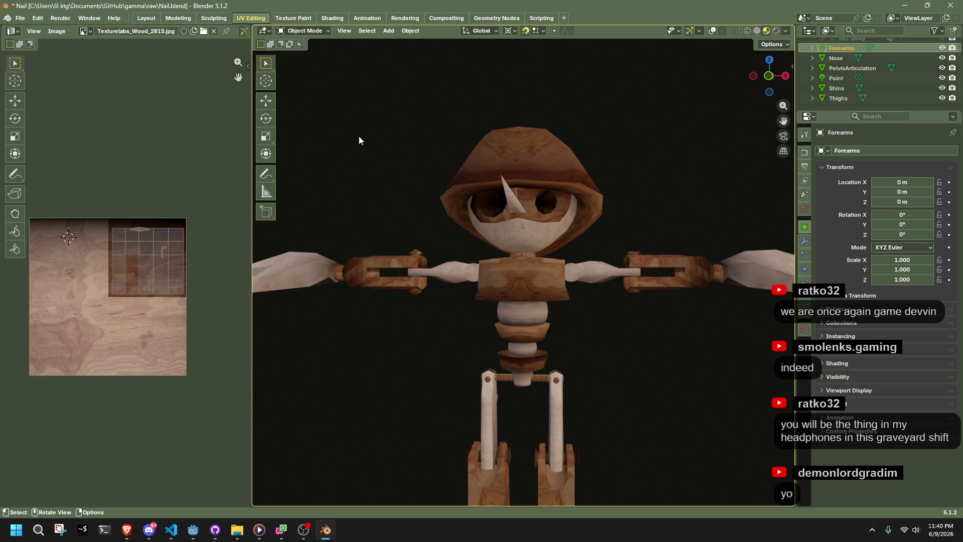
pyautogui.hotkey('shift', 'alt', 'z')
pyautogui.press('Tab')
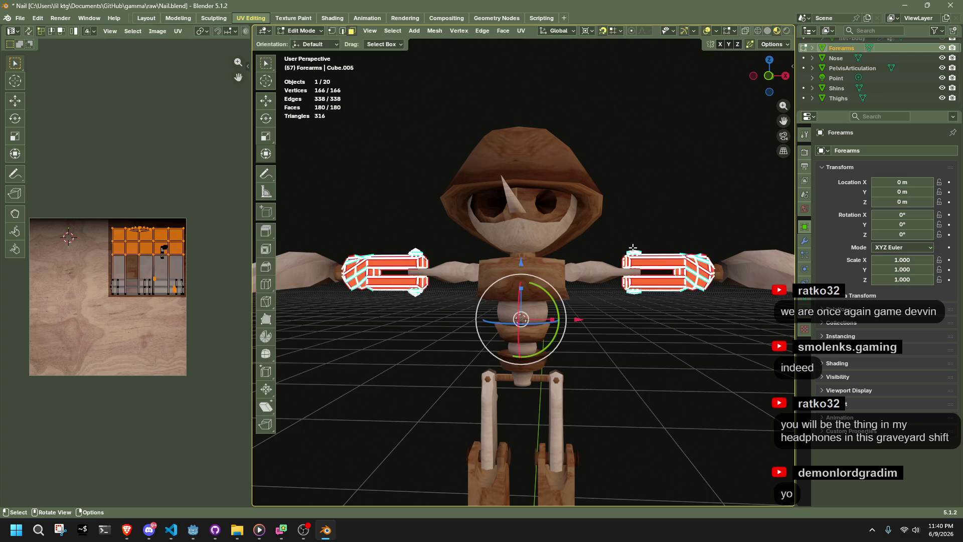
pyautogui.click(434, 30)
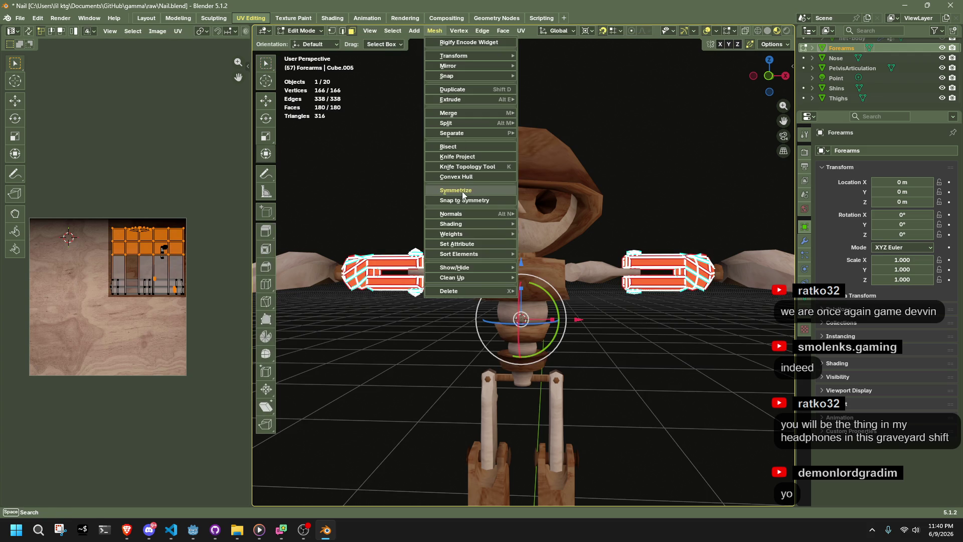
pyautogui.click(462, 191)
pyautogui.click(380, 484)
pyautogui.click(370, 428)
pyautogui.press('Tab')
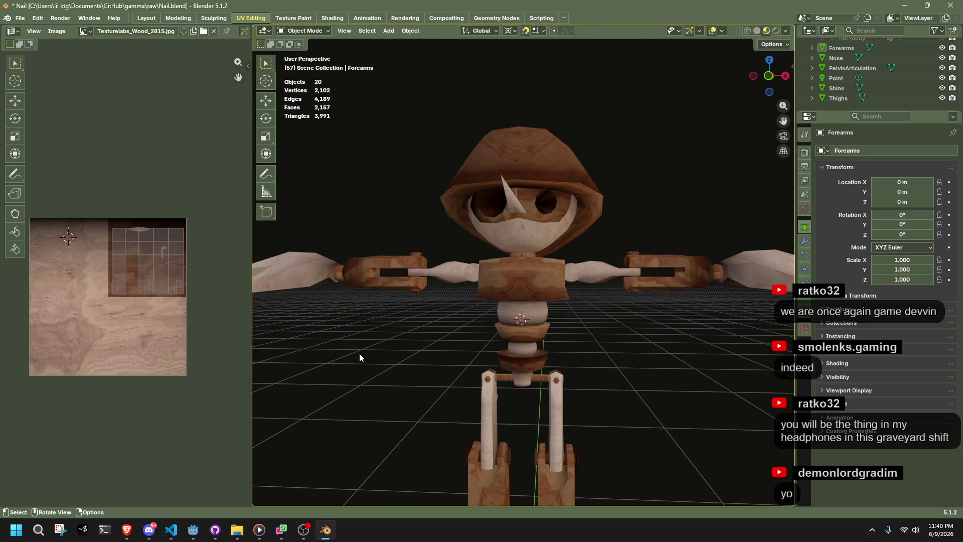
pyautogui.click(359, 354)
pyautogui.scroll(3, 398, 341)
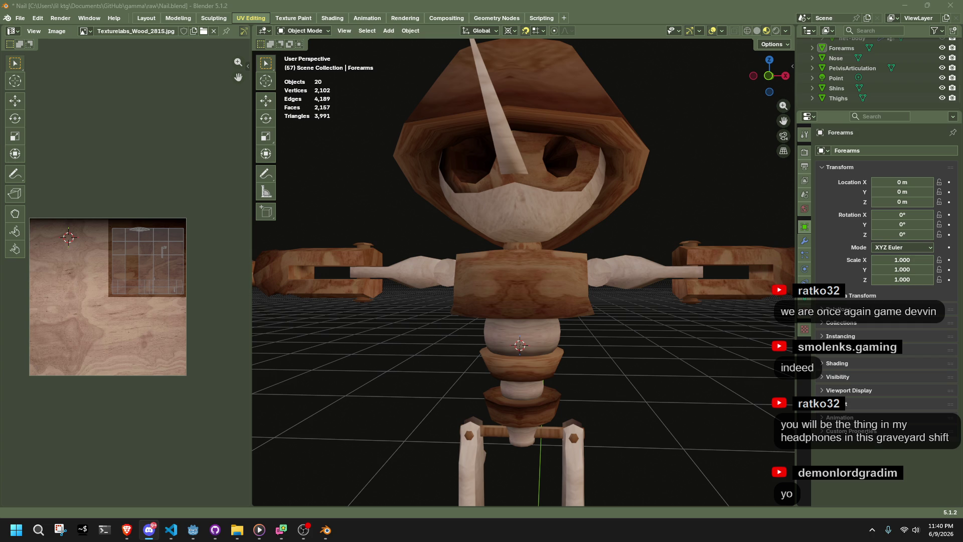
# Step: Orbit around the puppet to inspect the pelvis piece, then deselect it
pyautogui.scroll(-3, 649, 374)
pyautogui.moveTo(649, 374)
pyautogui.mouseDown(button='middle')
pyautogui.moveTo(563, 377)
pyautogui.moveTo(464, 356)
pyautogui.moveTo(493, 317)
pyautogui.moveTo(568, 303)
pyautogui.moveTo(693, 361)
pyautogui.moveTo(778, 380)
pyautogui.moveTo(658, 378)
pyautogui.moveTo(568, 390)
pyautogui.moveTo(533, 288)
pyautogui.moveTo(566, 322)
pyautogui.moveTo(677, 316)
pyautogui.mouseUp(button='middle')
pyautogui.click(533, 297)
pyautogui.moveTo(533, 297)
pyautogui.mouseDown(button='middle')
pyautogui.moveTo(549, 311)
pyautogui.moveTo(673, 291)
pyautogui.moveTo(699, 266)
pyautogui.moveTo(683, 248)
pyautogui.moveTo(654, 293)
pyautogui.moveTo(669, 325)
pyautogui.moveTo(581, 358)
pyautogui.moveTo(318, 357)
pyautogui.moveTo(619, 366)
pyautogui.moveTo(607, 370)
pyautogui.mouseUp(button='middle')
pyautogui.scroll(-6, 670, 324)
pyautogui.click(637, 325)
pyautogui.scroll(-4, 637, 325)
pyautogui.scroll(3, 603, 362)
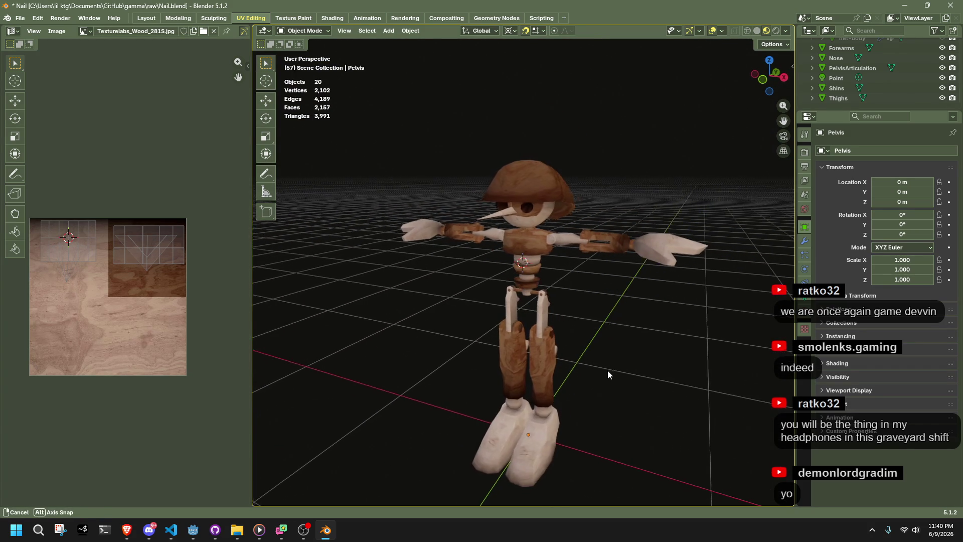
pyautogui.scroll(4, 627, 255)
pyautogui.scroll(2, 619, 323)
# Step: Select the Wrists object and orbit to inspect the wrists from several angles
pyautogui.click(590, 335)
pyautogui.moveTo(589, 335)
pyautogui.mouseDown(button='middle')
pyautogui.moveTo(594, 383)
pyautogui.moveTo(434, 432)
pyautogui.moveTo(410, 364)
pyautogui.mouseUp(button='middle')
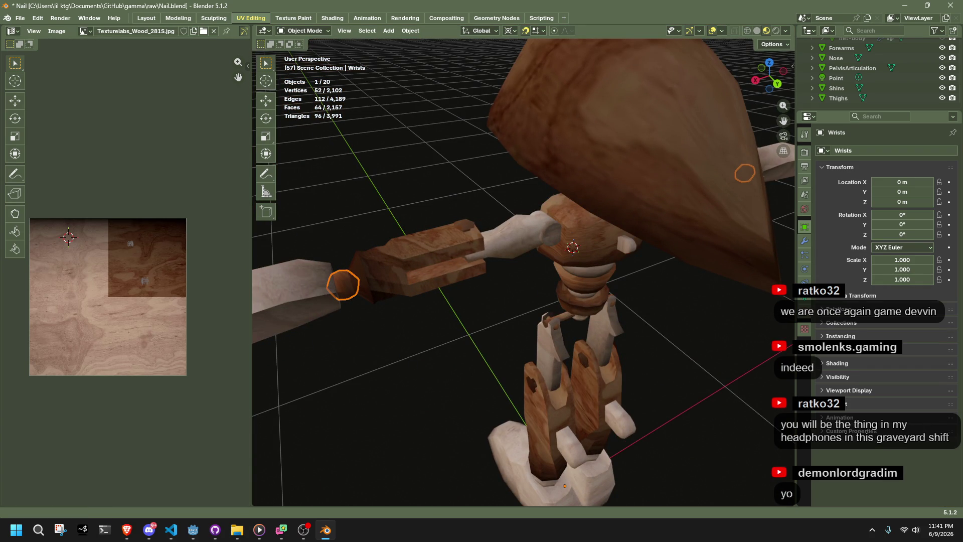
pyautogui.hotkey('alt', 'Tab')
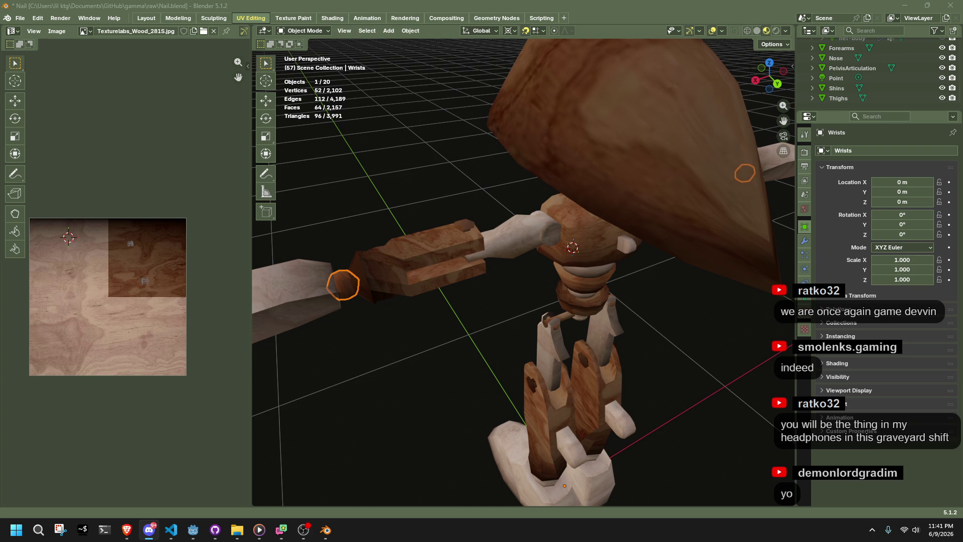
pyautogui.scroll(-5, 588, 398)
pyautogui.moveTo(588, 398)
pyautogui.mouseDown(button='middle')
pyautogui.moveTo(573, 372)
pyautogui.moveTo(694, 348)
pyautogui.mouseUp(button='middle')
pyautogui.click(626, 368)
pyautogui.moveTo(626, 369)
pyautogui.mouseDown(button='middle')
pyautogui.moveTo(595, 353)
pyautogui.moveTo(622, 384)
pyautogui.moveTo(684, 331)
pyautogui.mouseUp(button='middle')
pyautogui.scroll(2, 685, 331)
# Step: After checking Discord and the browser, open the viewport's Add menu
pyautogui.hotkey('alt', 'Tab')
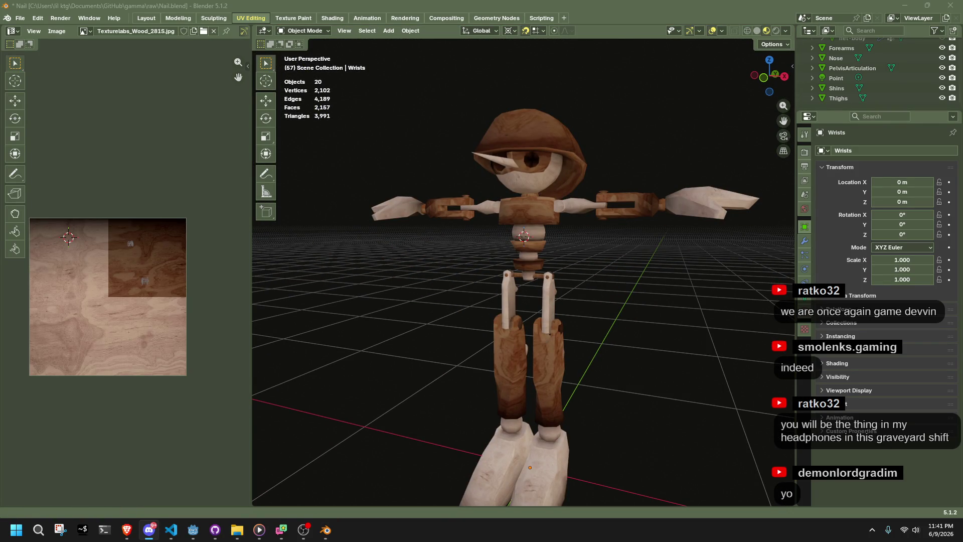
pyautogui.hotkey('alt', 'Tab')
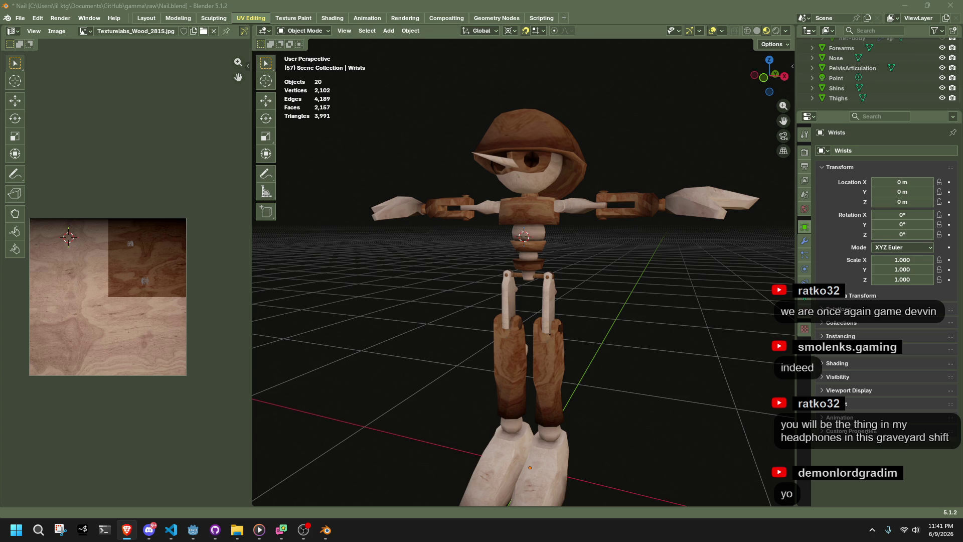
pyautogui.scroll(-4, 691, 296)
pyautogui.moveTo(689, 299)
pyautogui.mouseDown(button='middle')
pyautogui.moveTo(579, 309)
pyautogui.moveTo(472, 300)
pyautogui.moveTo(471, 275)
pyautogui.moveTo(602, 256)
pyautogui.moveTo(713, 293)
pyautogui.moveTo(669, 338)
pyautogui.moveTo(618, 356)
pyautogui.moveTo(699, 308)
pyautogui.mouseUp(button='middle')
pyautogui.scroll(5, 711, 321)
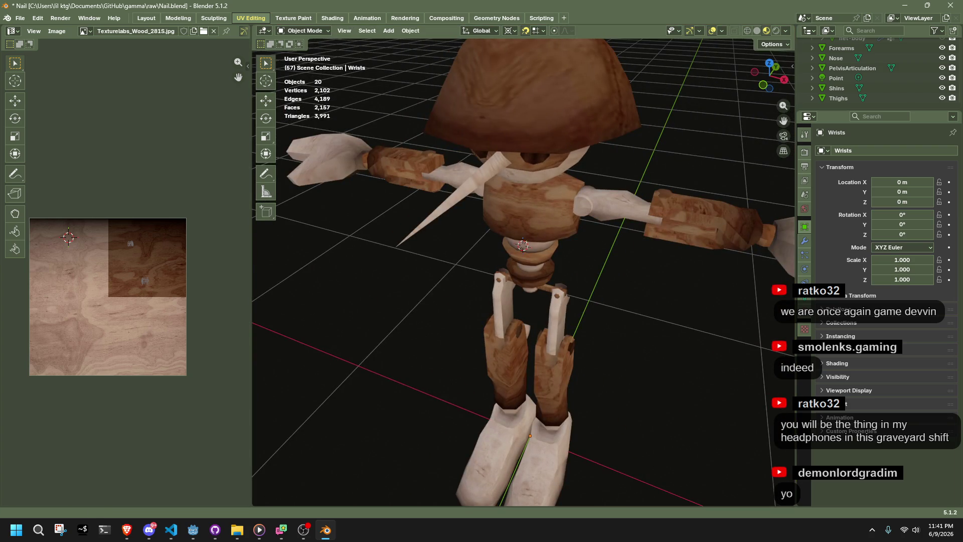
pyautogui.scroll(-3, 699, 308)
pyautogui.click(388, 31)
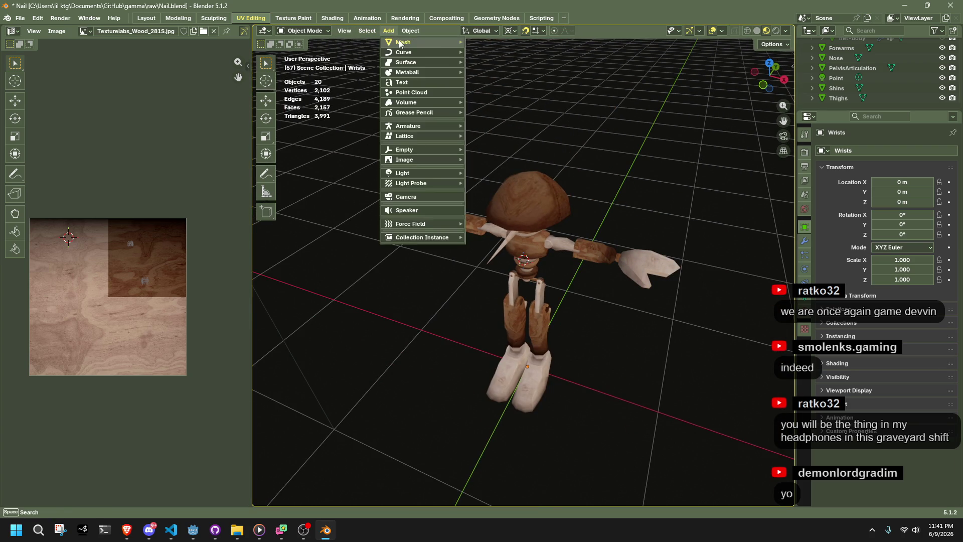
# Step: Close the Add menu and drag Forearms into Collection 2 in the Outliner
pyautogui.moveTo(421, 42)
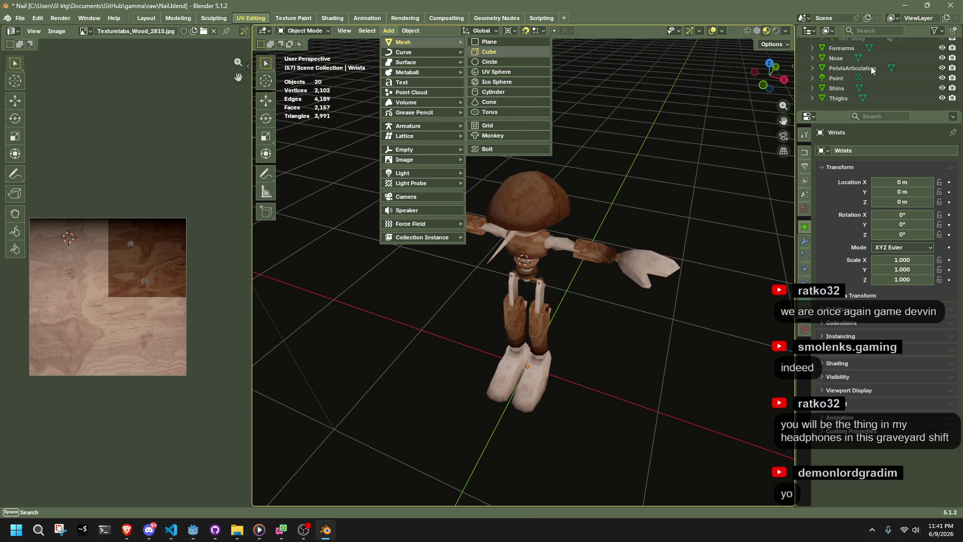
pyautogui.scroll(3, 839, 78)
pyautogui.click(841, 85)
pyautogui.moveTo(841, 86)
pyautogui.mouseDown()
pyautogui.moveTo(881, 77)
pyautogui.moveTo(858, 51)
pyautogui.mouseUp()
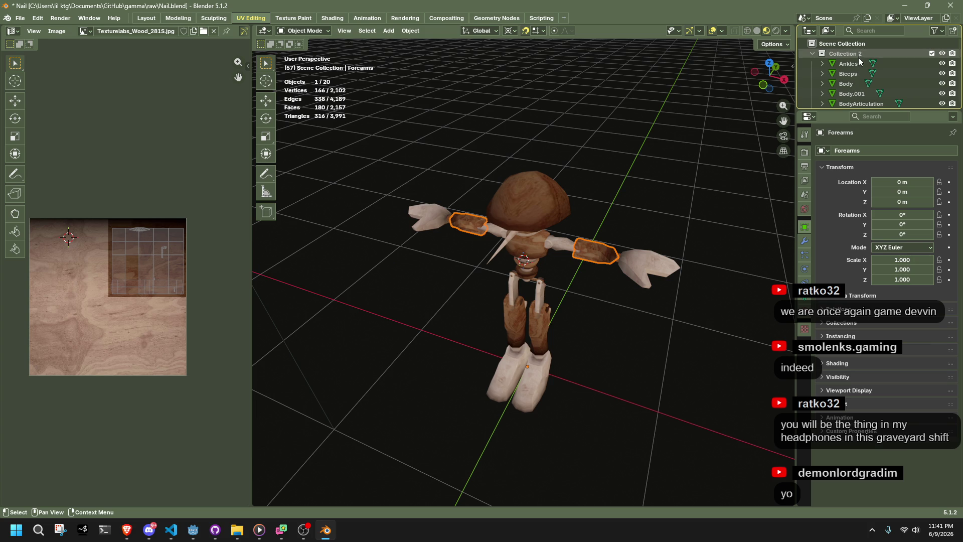
# Step: Move Nose and PelvisArticulation together into Collection 2
pyautogui.scroll(-5, 859, 56)
pyautogui.click(837, 96)
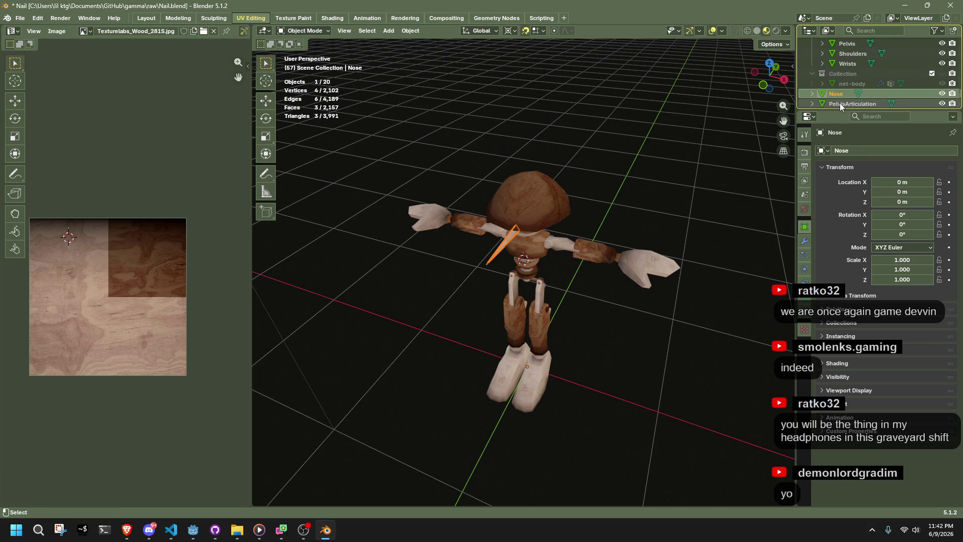
pyautogui.keyDown('ctrl'); pyautogui.click(839, 104); pyautogui.keyUp('ctrl')
pyautogui.moveTo(840, 104)
pyautogui.mouseDown()
pyautogui.moveTo(879, 80)
pyautogui.moveTo(850, 53)
pyautogui.mouseUp()
# Step: Deselect everything and orbit to a low side view of the puppet
pyautogui.click(725, 214)
pyautogui.moveTo(677, 287)
pyautogui.mouseDown(button='middle')
pyautogui.moveTo(560, 245)
pyautogui.moveTo(540, 287)
pyautogui.moveTo(688, 272)
pyautogui.mouseUp(button='middle')
pyautogui.scroll(4, 540, 287)
pyautogui.scroll(-6, 539, 287)
pyautogui.hotkey('alt', 'Tab')
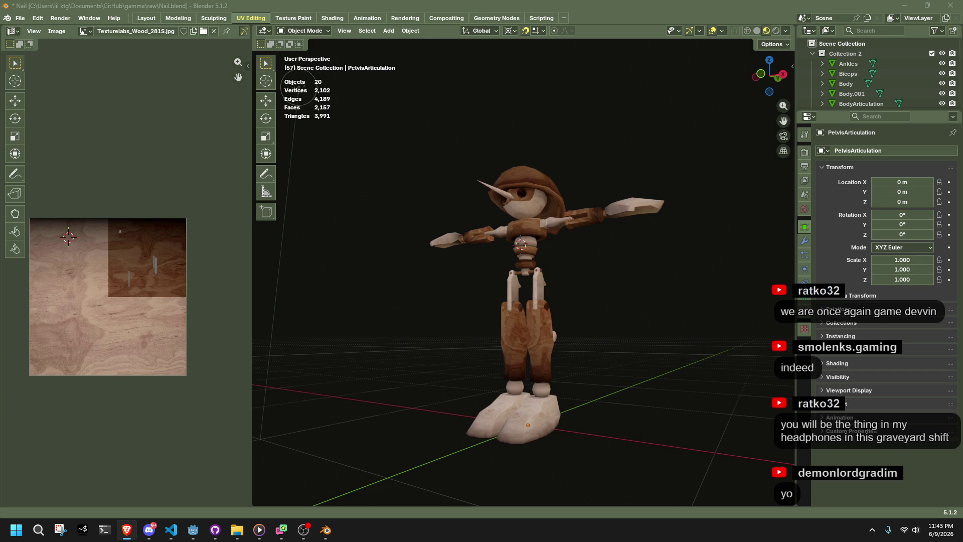
# Step: In front view, select both legs including the ankles, feet and thighs
pyautogui.hotkey('alt', 'Tab')
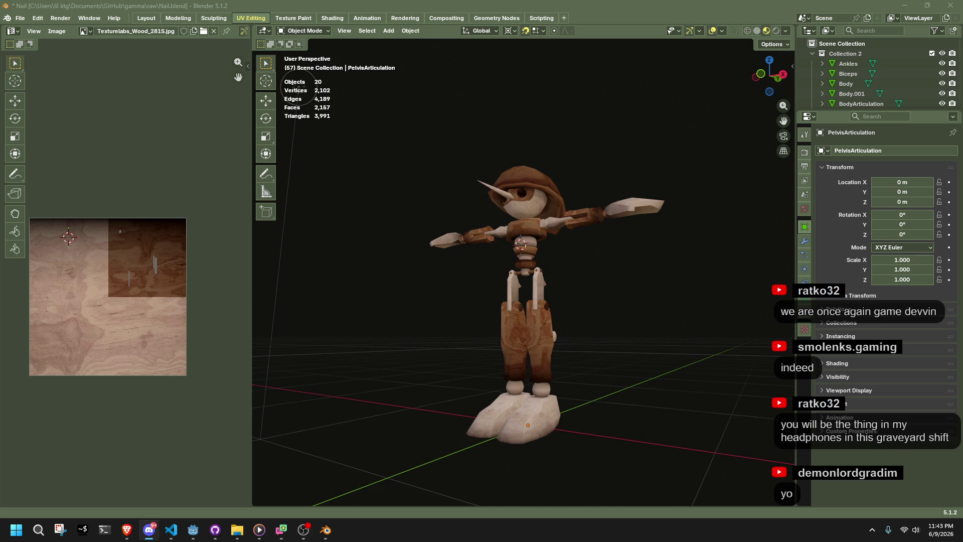
pyautogui.moveTo(558, 295)
pyautogui.mouseDown(button='middle')
pyautogui.moveTo(402, 317)
pyautogui.moveTo(309, 303)
pyautogui.moveTo(714, 322)
pyautogui.moveTo(608, 318)
pyautogui.mouseUp(button='middle')
pyautogui.scroll(5, 608, 318)
pyautogui.scroll(4, 608, 318)
pyautogui.moveTo(666, 333)
pyautogui.mouseDown(button='middle')
pyautogui.moveTo(715, 351)
pyautogui.moveTo(789, 168)
pyautogui.mouseUp(button='middle')
pyautogui.click(778, 89)
pyautogui.moveTo(564, 356); pyautogui.dragTo(677, 501)
pyautogui.scroll(-3, 662, 336)
pyautogui.moveTo(617, 483); pyautogui.dragTo(535, 359)
pyautogui.keyDown('shift'); pyautogui.click(549, 298); pyautogui.keyUp('shift')
# Step: In Edit Mode with vertex select, select all vertices of the right leg
pyautogui.press('Tab')
pyautogui.scroll(5, 596, 299)
pyautogui.press('1')
pyautogui.click(645, 314)
pyautogui.moveTo(633, 300); pyautogui.dragTo(586, 263)
pyautogui.scroll(5, 630, 287)
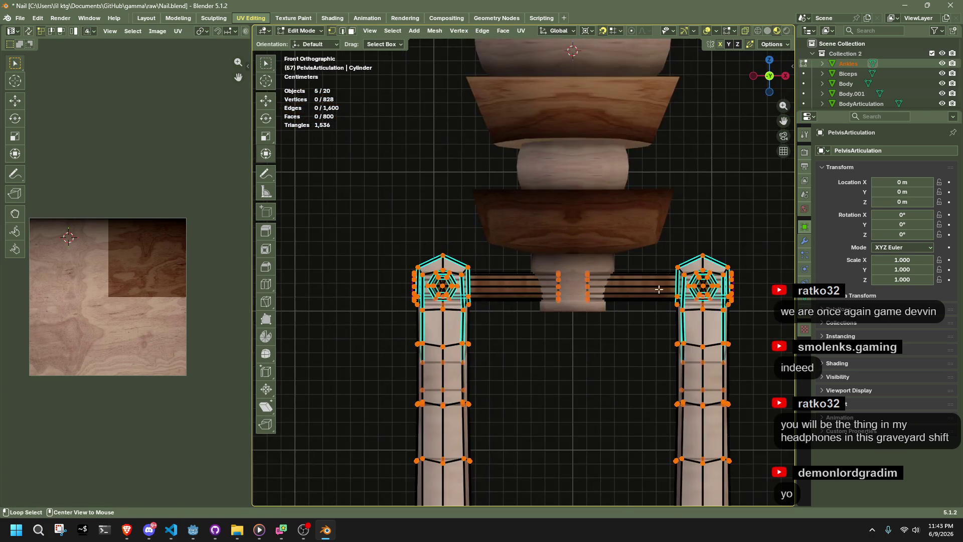
pyautogui.moveTo(755, 325); pyautogui.dragTo(665, 240)
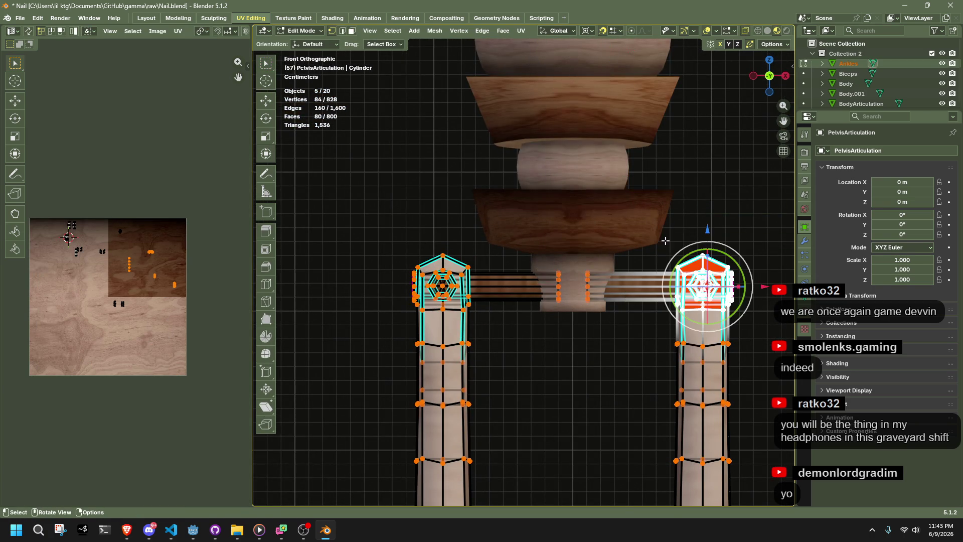
pyautogui.click(636, 333)
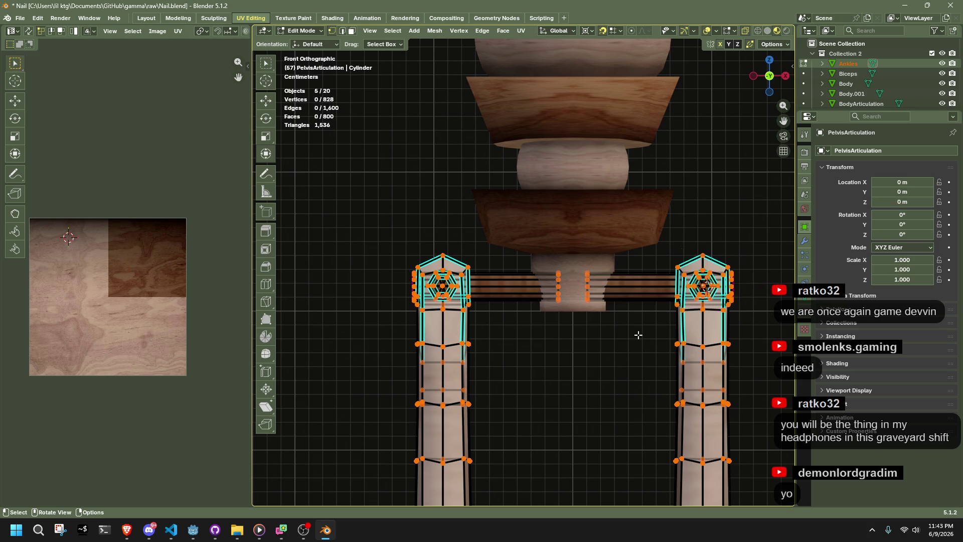
pyautogui.moveTo(689, 267); pyautogui.dragTo(720, 306)
pyautogui.scroll(-5, 698, 330)
pyautogui.scroll(-6, 698, 330)
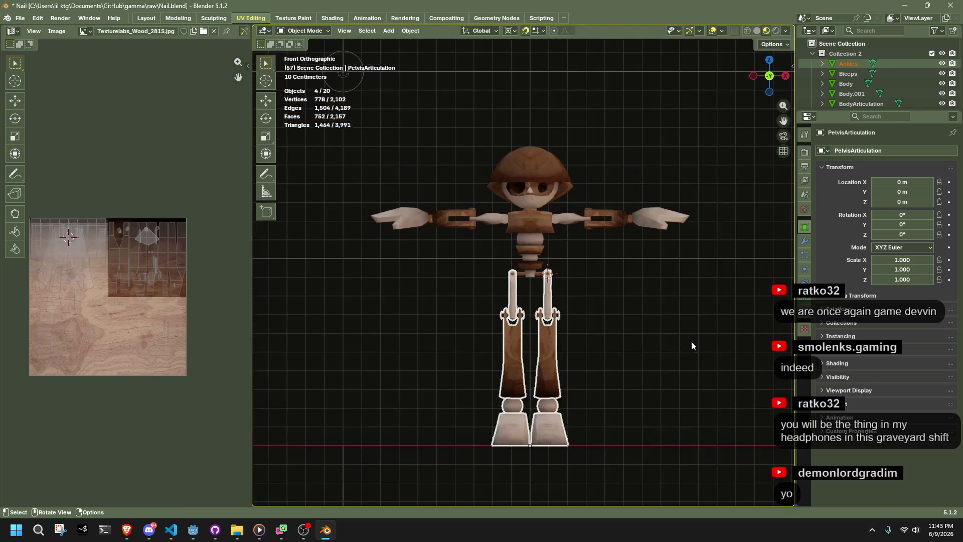
pyautogui.moveTo(608, 479)
pyautogui.mouseDown()
pyautogui.moveTo(533, 228)
pyautogui.moveTo(533, 263)
pyautogui.mouseUp()
pyautogui.moveTo(586, 466); pyautogui.dragTo(530, 304)
pyautogui.scroll(1, 634, 434)
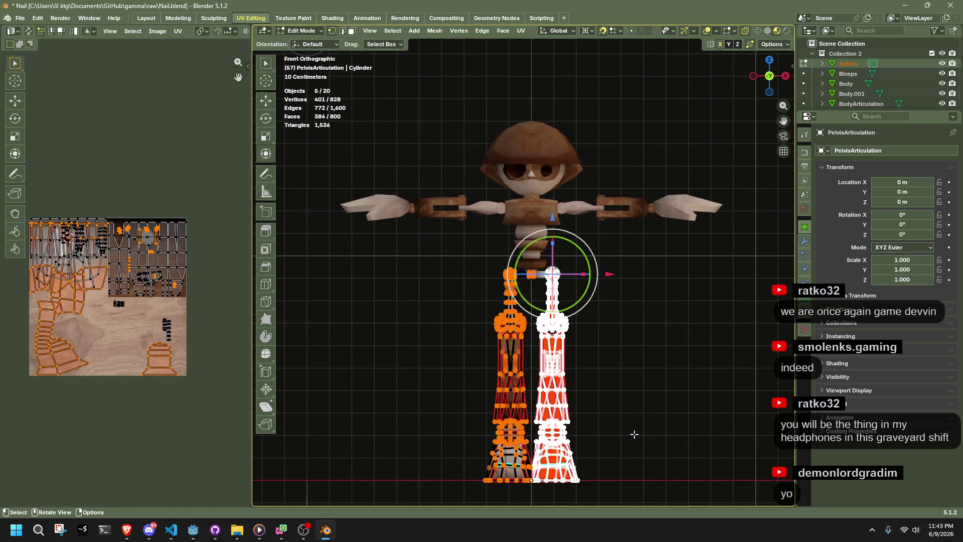
# Step: Rotate the right leg outward from the hip, discarding trial move and scale, then exit Edit Mode
pyautogui.press('g')
pyautogui.click(695, 408)
pyautogui.hotkey('ctrl', 'z')
pyautogui.press('l')
pyautogui.scroll(-2, 683, 376)
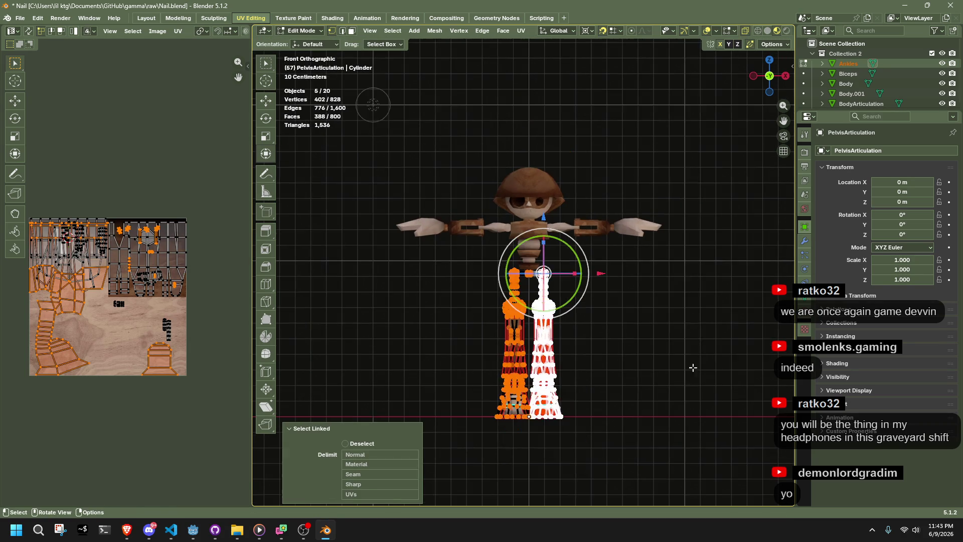
pyautogui.press('s')
pyautogui.click(655, 353)
pyautogui.hotkey('ctrl', 'z')
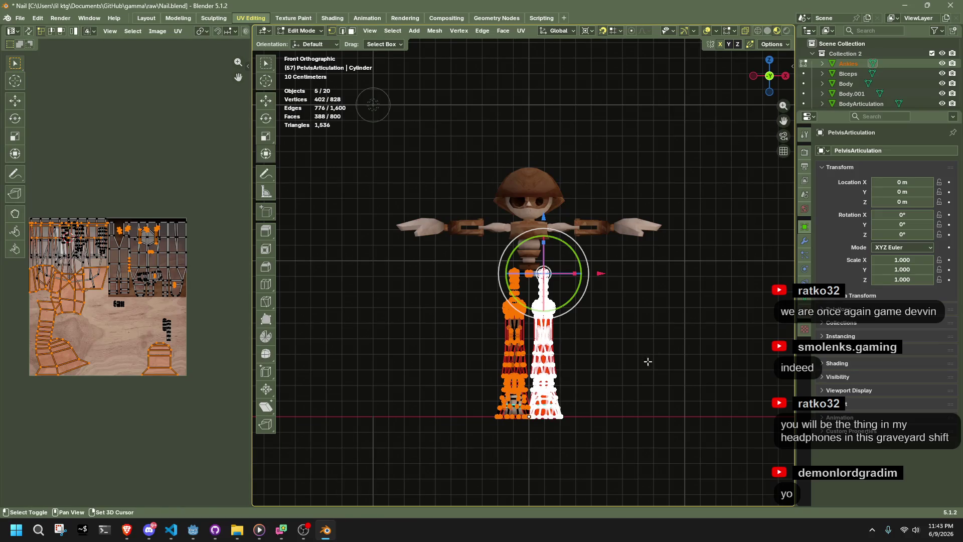
pyautogui.press('r')
pyautogui.click(670, 291)
pyautogui.press('Tab')
pyautogui.moveTo(699, 399)
pyautogui.mouseDown(button='middle')
pyautogui.moveTo(509, 415)
pyautogui.moveTo(379, 404)
pyautogui.moveTo(553, 454)
pyautogui.moveTo(702, 421)
pyautogui.moveTo(630, 363)
pyautogui.moveTo(558, 375)
pyautogui.moveTo(657, 378)
pyautogui.moveTo(686, 348)
pyautogui.moveTo(612, 389)
pyautogui.moveTo(605, 425)
pyautogui.moveTo(597, 417)
pyautogui.mouseUp(button='middle')
pyautogui.scroll(5, 625, 370)
# Step: Re-enter Edit Mode and undo the outward leg rotation
pyautogui.press('Tab')
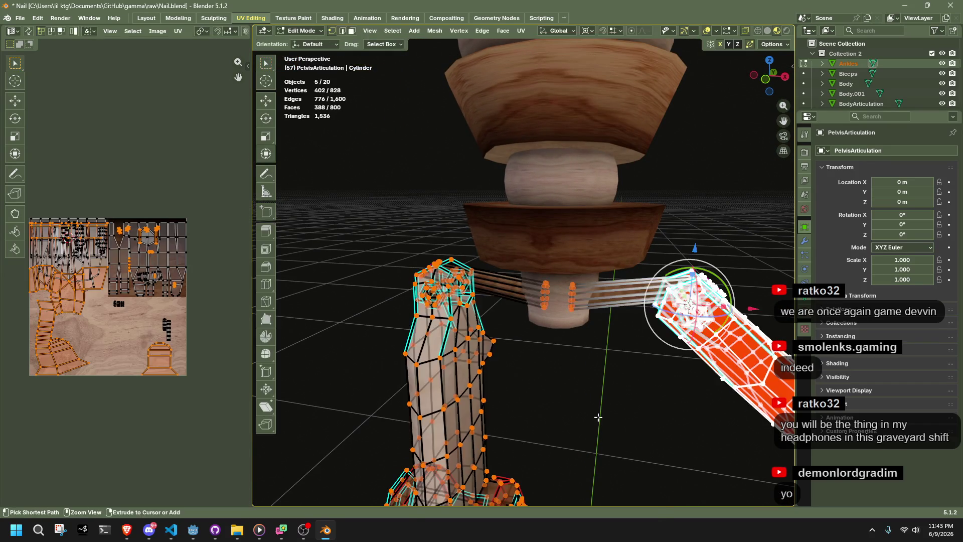
pyautogui.hotkey('ctrl', 'z')
pyautogui.scroll(4, 687, 336)
pyautogui.moveTo(664, 327)
pyautogui.mouseDown(button='middle')
pyautogui.moveTo(548, 333)
pyautogui.moveTo(502, 361)
pyautogui.moveTo(545, 426)
pyautogui.moveTo(709, 453)
pyautogui.moveTo(598, 353)
pyautogui.moveTo(688, 417)
pyautogui.moveTo(653, 417)
pyautogui.moveTo(577, 356)
pyautogui.moveTo(587, 231)
pyautogui.mouseUp(button='middle')
# Step: Select the whole leg and rotate it about -91.6° in front view
pyautogui.moveTo(587, 226); pyautogui.dragTo(742, 394)
pyautogui.press('l')
pyautogui.press('KP_1')
pyautogui.press('r')
pyautogui.click(579, 134)
pyautogui.scroll(-10, 747, 301)
pyautogui.scroll(3, 747, 356)
pyautogui.moveTo(747, 355)
pyautogui.mouseDown(button='middle')
pyautogui.moveTo(672, 352)
pyautogui.moveTo(506, 374)
pyautogui.mouseUp(button='middle')
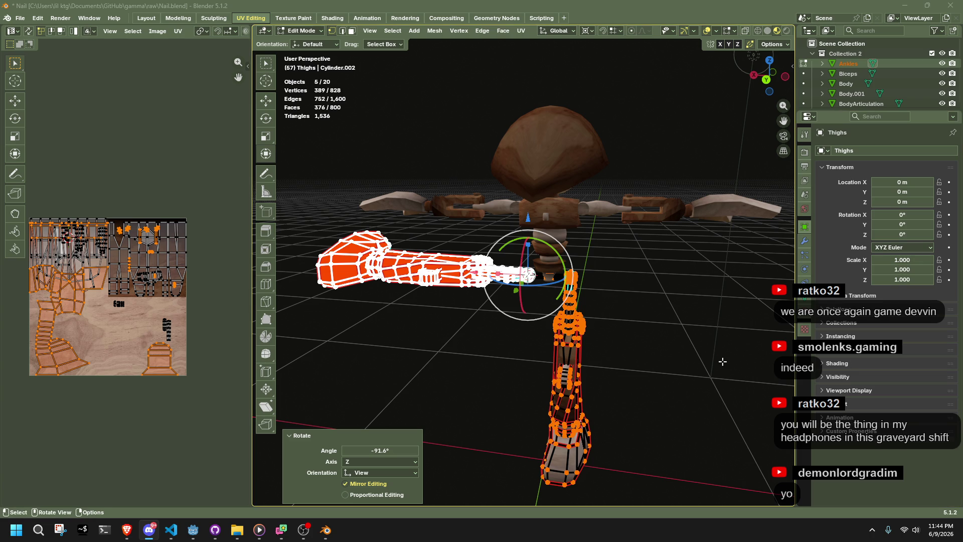
pyautogui.moveTo(722, 361); pyautogui.dragTo(508, 365, button='middle')
# Step: Undo the -91.6° rotation and return to Object Mode with nothing selected
pyautogui.hotkey('ctrl', 'z')
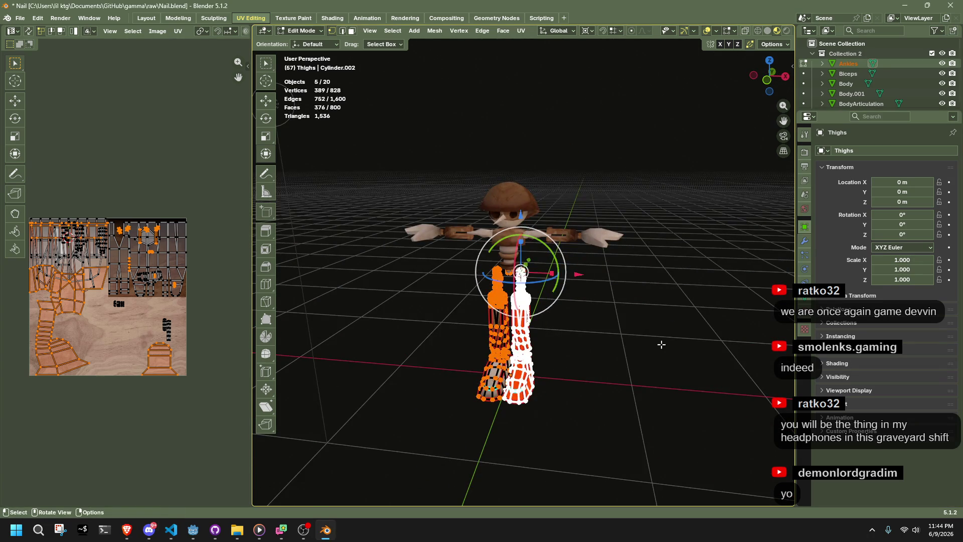
pyautogui.press('Tab')
pyautogui.click(661, 344)
pyautogui.scroll(5, 661, 344)
pyautogui.moveTo(659, 345)
pyautogui.mouseDown(button='middle')
pyautogui.moveTo(547, 344)
pyautogui.moveTo(542, 316)
pyautogui.moveTo(597, 326)
pyautogui.moveTo(578, 338)
pyautogui.mouseUp(button='middle')
pyautogui.scroll(-5, 558, 313)
pyautogui.scroll(4, 547, 322)
pyautogui.scroll(1, 547, 323)
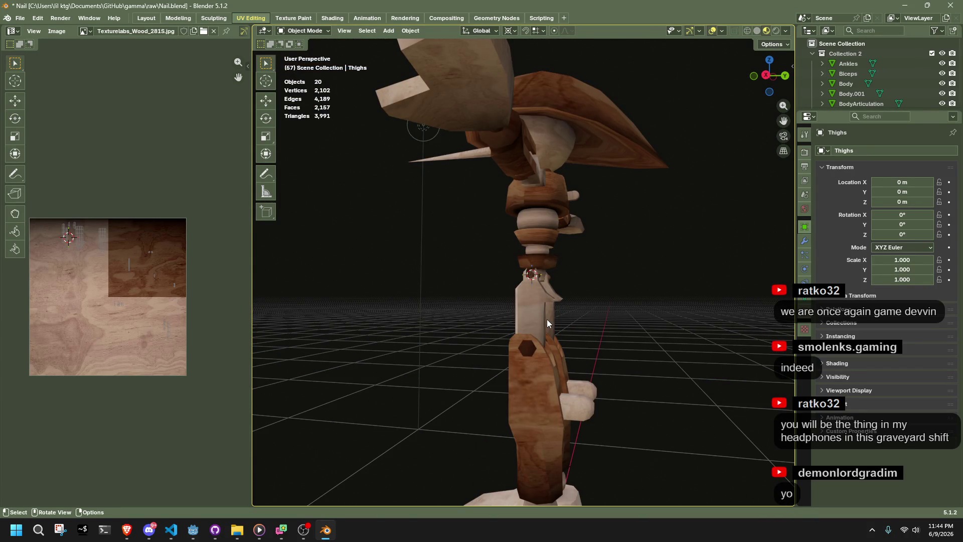
# Step: Snap the view to Front Orthographic, zoomed to fit the whole puppet
pyautogui.scroll(-5, 546, 323)
pyautogui.moveTo(547, 323)
pyautogui.mouseDown(button='middle')
pyautogui.moveTo(772, 327)
pyautogui.moveTo(676, 316)
pyautogui.mouseUp(button='middle')
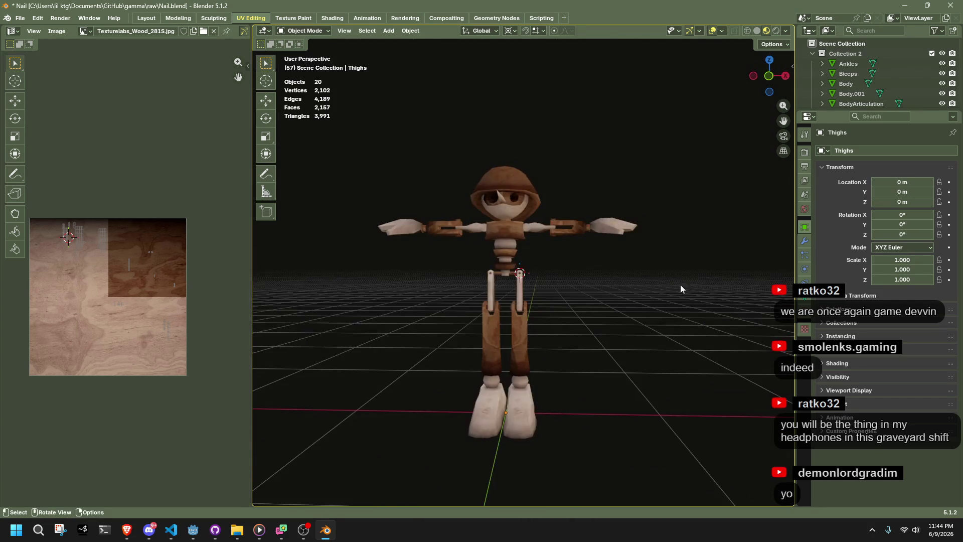
pyautogui.click(769, 76)
pyautogui.scroll(5, 620, 293)
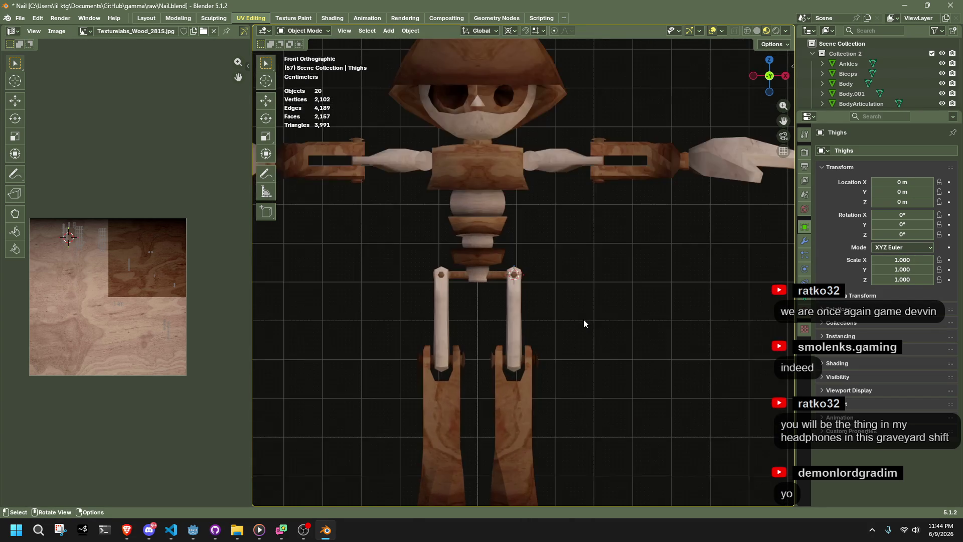
pyautogui.scroll(-4, 582, 323)
# Step: Drag a selection box beside the legs, then switch to the browser
pyautogui.moveTo(565, 445); pyautogui.dragTo(558, 334)
pyautogui.moveTo(549, 282)
pyautogui.mouseDown()
pyautogui.moveTo(552, 262)
pyautogui.moveTo(547, 274)
pyautogui.mouseUp()
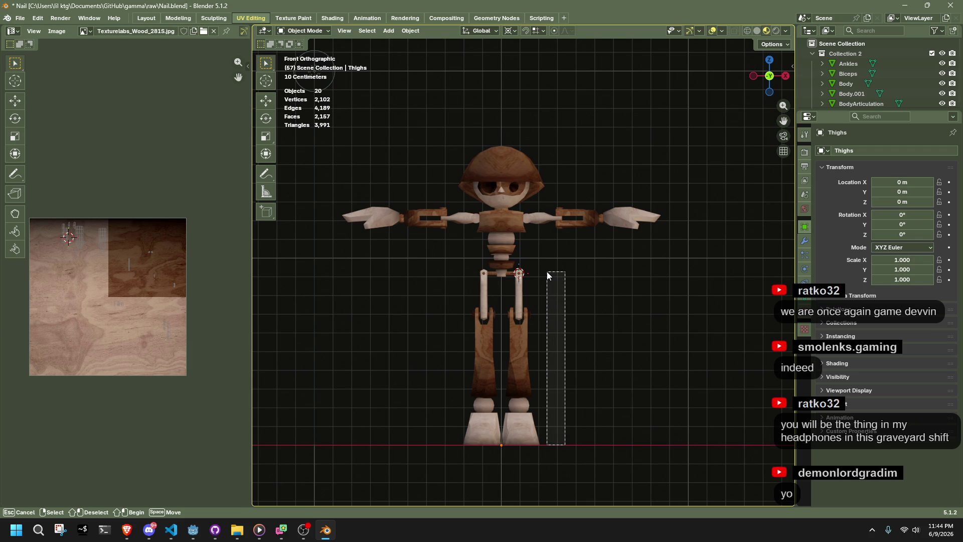
pyautogui.moveTo(547, 272); pyautogui.dragTo(547, 272)
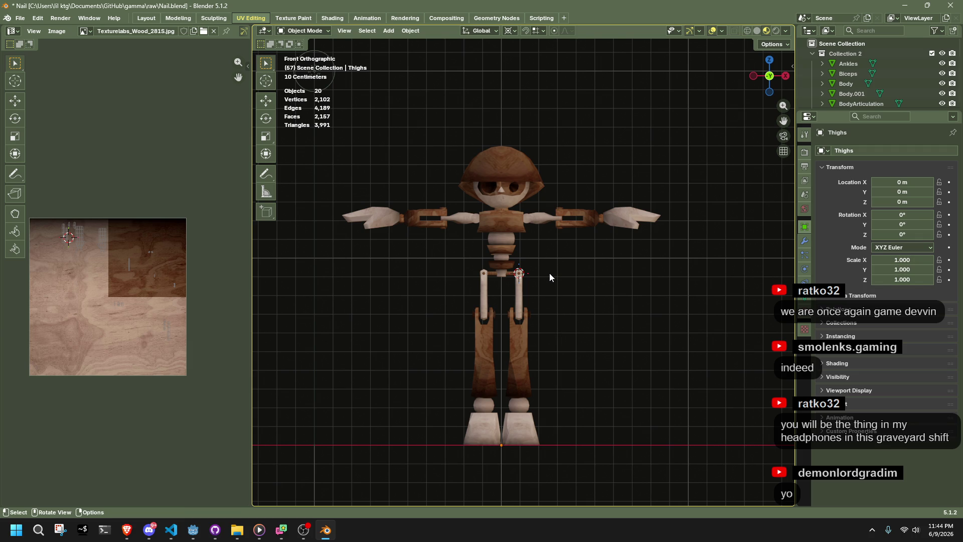
pyautogui.hotkey('alt', 'Tab')
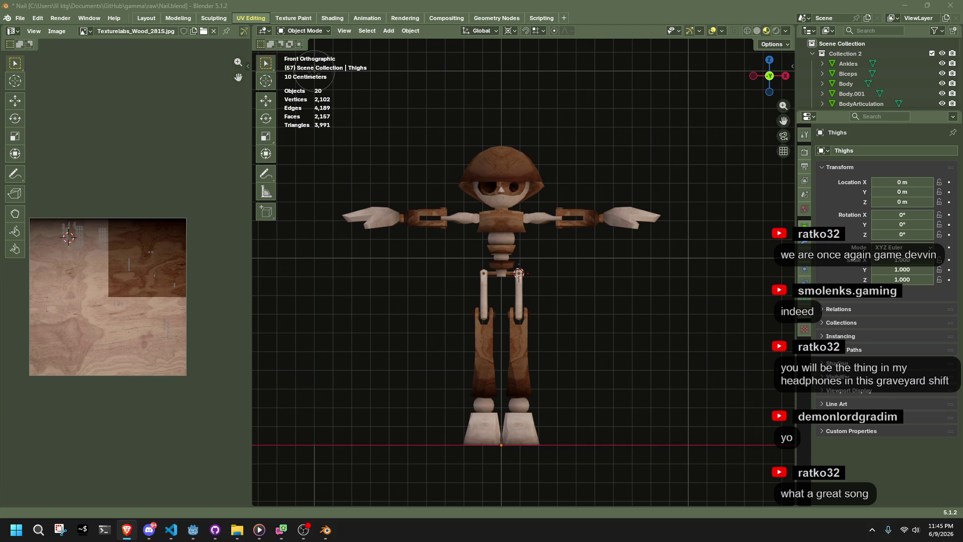
pyautogui.scroll(1, 612, 345)
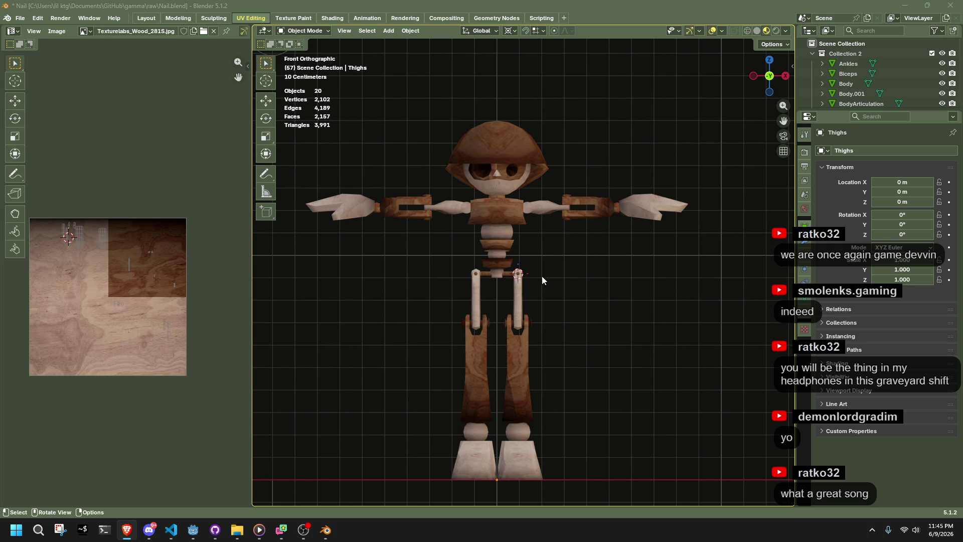
# Step: Clear a stray leg selection and orbit into an angled perspective view of torso and head
pyautogui.moveTo(534, 273); pyautogui.dragTo(671, 491)
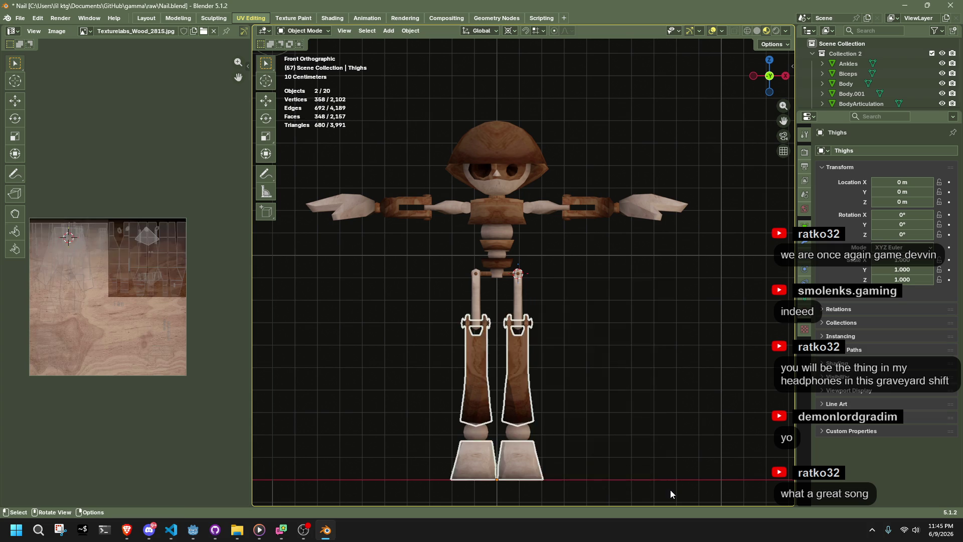
pyautogui.click(633, 422)
pyautogui.moveTo(633, 421)
pyautogui.mouseDown(button='middle')
pyautogui.moveTo(333, 417)
pyautogui.moveTo(580, 474)
pyautogui.moveTo(613, 451)
pyautogui.moveTo(588, 428)
pyautogui.mouseUp(button='middle')
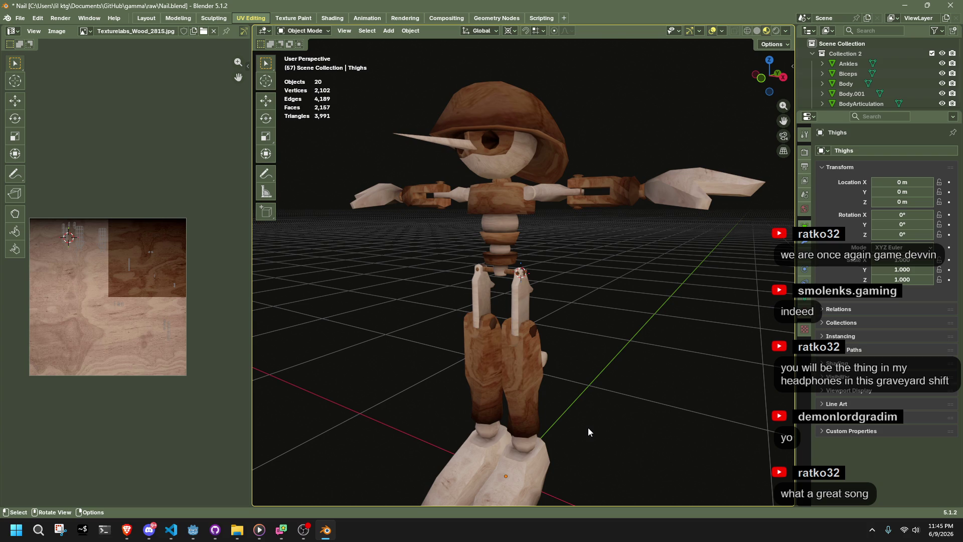
pyautogui.scroll(-2, 559, 237)
pyautogui.moveTo(533, 323)
pyautogui.mouseDown(button='middle')
pyautogui.moveTo(637, 265)
pyautogui.moveTo(606, 226)
pyautogui.moveTo(609, 266)
pyautogui.moveTo(523, 279)
pyautogui.moveTo(617, 268)
pyautogui.moveTo(498, 200)
pyautogui.mouseUp(button='middle')
pyautogui.scroll(5, 498, 200)
pyautogui.moveTo(514, 368)
pyautogui.mouseDown(button='middle')
pyautogui.moveTo(497, 269)
pyautogui.moveTo(564, 263)
pyautogui.moveTo(694, 303)
pyautogui.mouseUp(button='middle')
pyautogui.scroll(-4, 613, 271)
pyautogui.scroll(3, 695, 303)
pyautogui.moveTo(755, 159)
pyautogui.mouseDown(button='middle')
pyautogui.moveTo(561, 352)
pyautogui.moveTo(453, 360)
pyautogui.moveTo(500, 287)
pyautogui.mouseUp(button='middle')
# Step: Select the Shoulders, then add the Biceps, Forearms and Hands pieces
pyautogui.click(525, 257)
pyautogui.moveTo(525, 257)
pyautogui.mouseDown(button='middle')
pyautogui.moveTo(672, 333)
pyautogui.moveTo(731, 330)
pyautogui.moveTo(738, 293)
pyautogui.moveTo(697, 276)
pyautogui.moveTo(630, 302)
pyautogui.moveTo(579, 287)
pyautogui.moveTo(570, 299)
pyautogui.moveTo(609, 300)
pyautogui.moveTo(710, 269)
pyautogui.mouseUp(button='middle')
pyautogui.keyDown('shift'); pyautogui.click(555, 314); pyautogui.keyUp('shift')
pyautogui.keyDown('shift'); pyautogui.click(571, 299); pyautogui.keyUp('shift')
pyautogui.keyDown('shift'); pyautogui.click(708, 267); pyautogui.keyUp('shift')
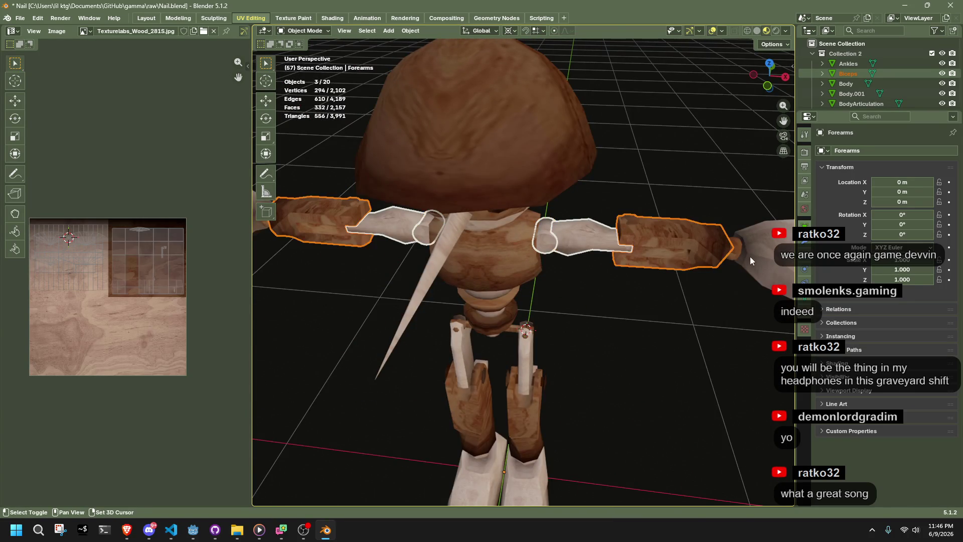
# Step: Add another arm piece and a wrist piece to the selection, then clear the selection
pyautogui.keyDown('shift'); pyautogui.click(742, 260); pyautogui.keyUp('shift')
pyautogui.scroll(-3, 745, 259)
pyautogui.keyDown('shift'); pyautogui.click(627, 259); pyautogui.keyUp('shift')
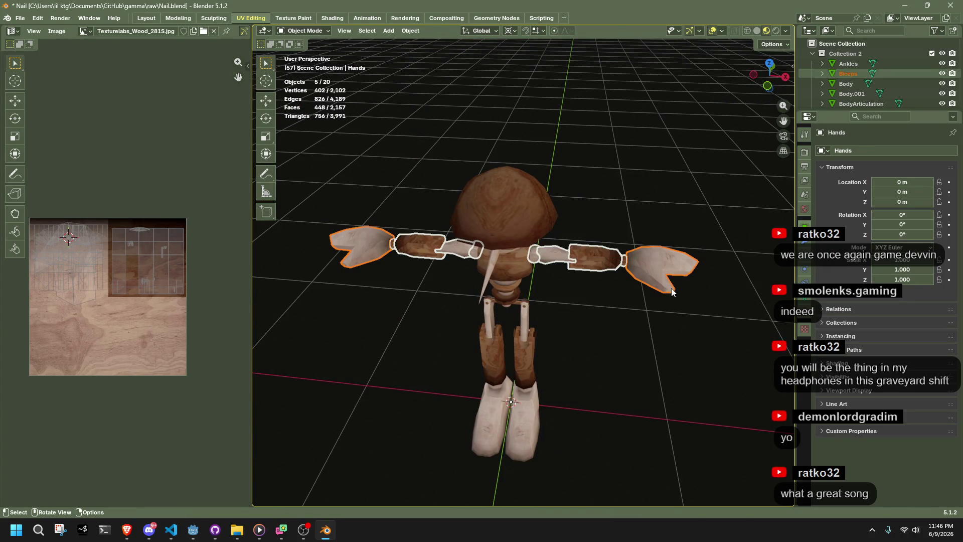
pyautogui.scroll(2, 671, 288)
pyautogui.scroll(-1, 671, 288)
pyautogui.moveTo(673, 284); pyautogui.dragTo(622, 249, button='middle')
pyautogui.press('Escape')
pyautogui.click(630, 360)
# Step: Orbit to the front of the torso and box-select the right arm pieces
pyautogui.scroll(5, 630, 361)
pyautogui.moveTo(630, 361); pyautogui.dragTo(428, 330, button='middle')
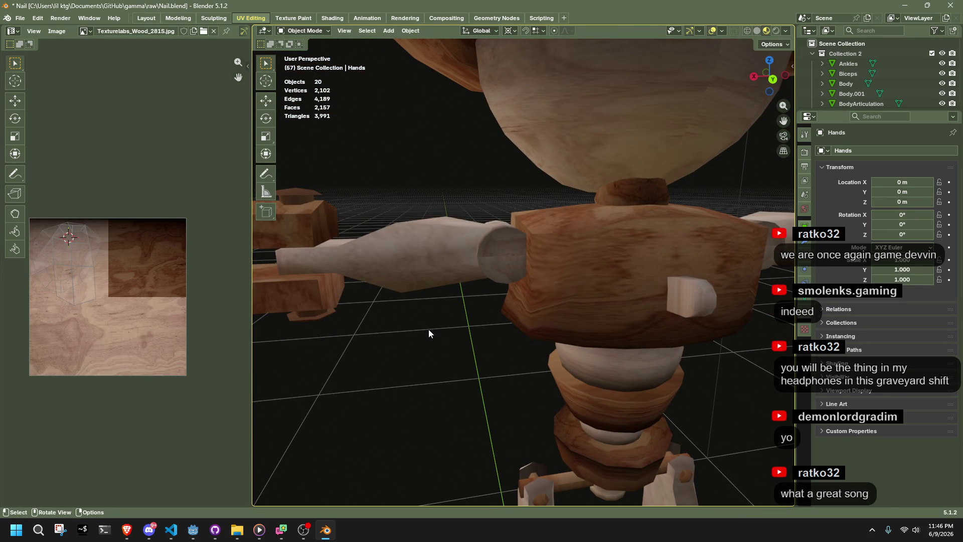
pyautogui.moveTo(429, 329)
pyautogui.mouseDown(button='middle')
pyautogui.moveTo(492, 303)
pyautogui.moveTo(529, 335)
pyautogui.moveTo(501, 319)
pyautogui.moveTo(564, 339)
pyautogui.moveTo(726, 341)
pyautogui.moveTo(717, 336)
pyautogui.mouseUp(button='middle')
pyautogui.moveTo(561, 208); pyautogui.dragTo(703, 287)
pyautogui.scroll(-5, 759, 306)
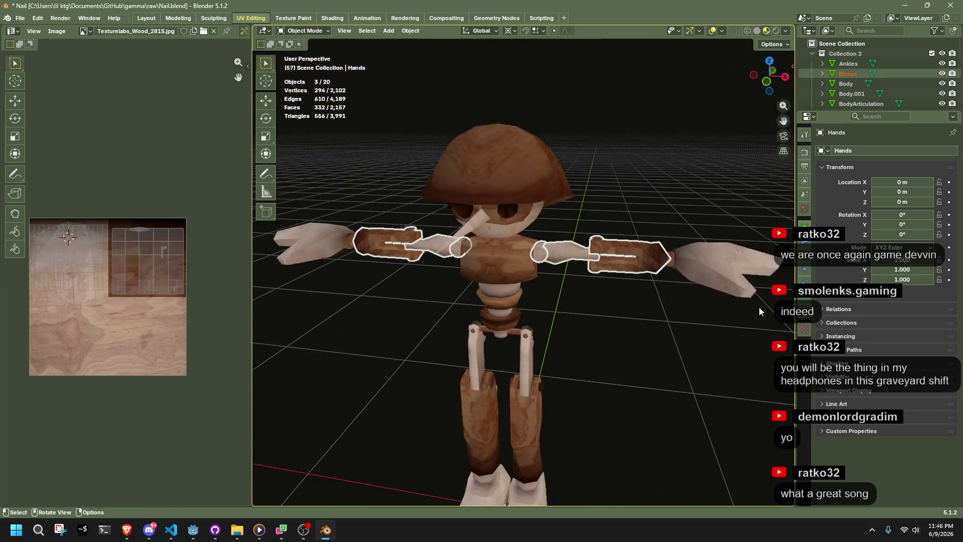
pyautogui.moveTo(730, 314)
pyautogui.mouseDown(button='middle')
pyautogui.moveTo(657, 311)
pyautogui.moveTo(587, 272)
pyautogui.mouseUp(button='middle')
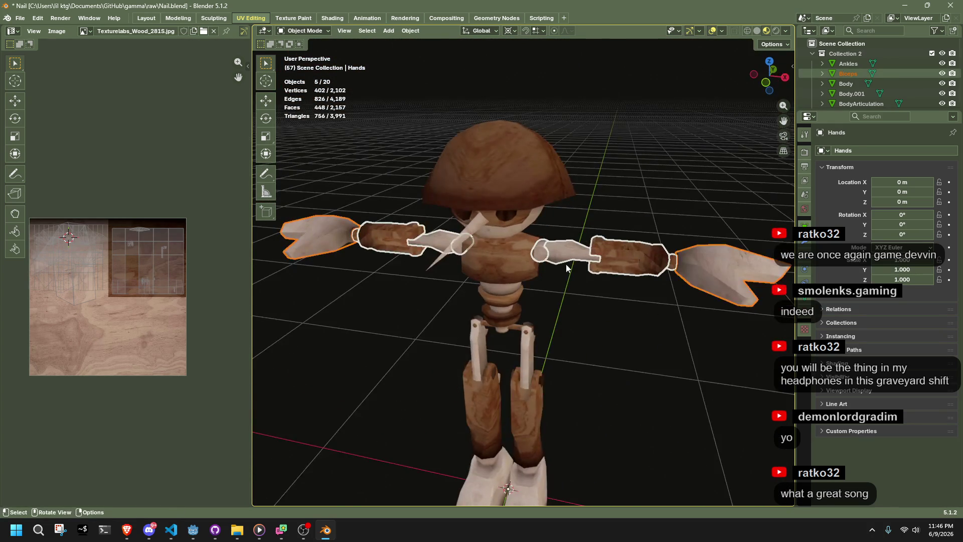
# Step: Snap the 3D cursor to the Shoulders piece's selected vertices and return to Object Mode
pyautogui.click(540, 252)
pyautogui.press('Tab')
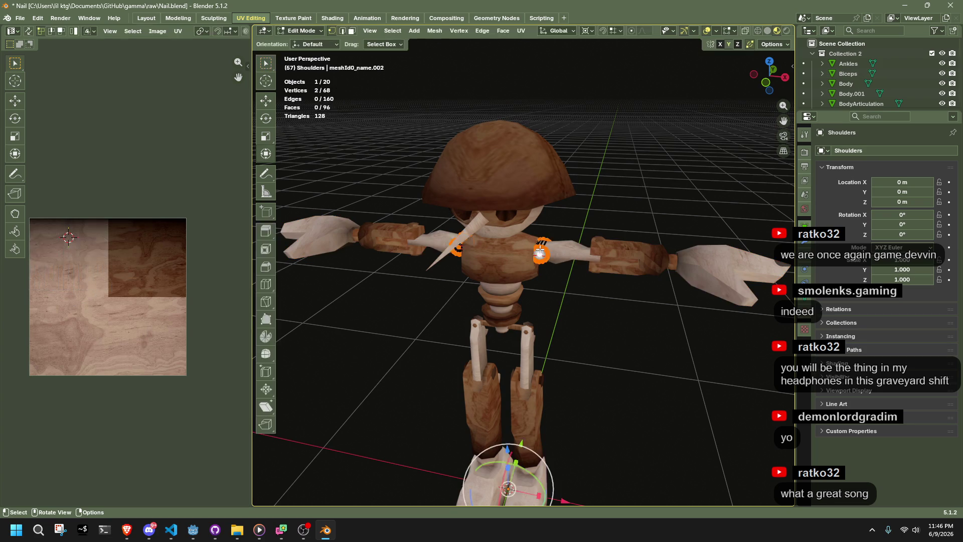
pyautogui.scroll(8, 599, 253)
pyautogui.scroll(-8, 599, 254)
pyautogui.hotkey('shift', 's')
pyautogui.click(620, 303)
pyautogui.press('Tab')
# Step: Select the pieces of both arms and rotate them around the X axis
pyautogui.moveTo(621, 303); pyautogui.dragTo(618, 261, button='middle')
pyautogui.moveTo(537, 234); pyautogui.dragTo(758, 273)
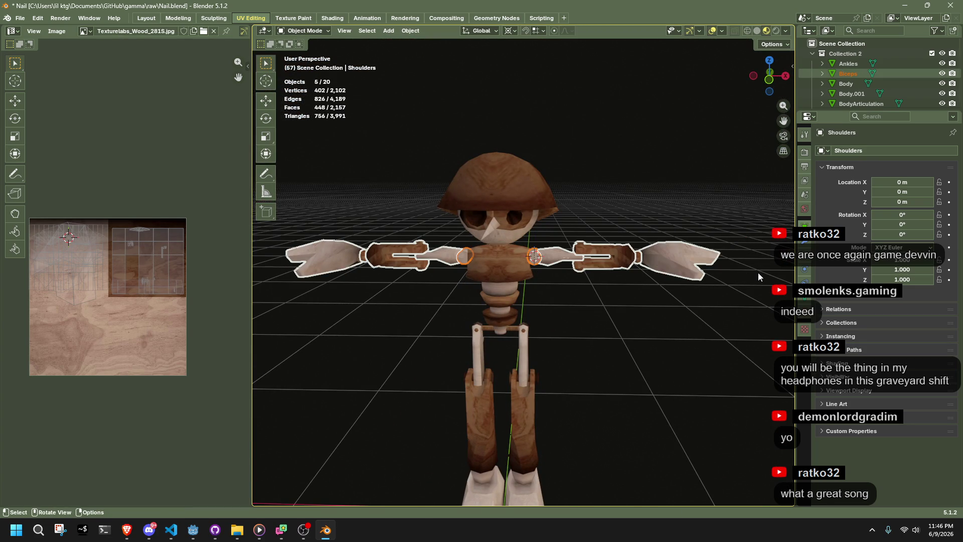
pyautogui.press('r')
pyautogui.press('y')
pyautogui.press('x')
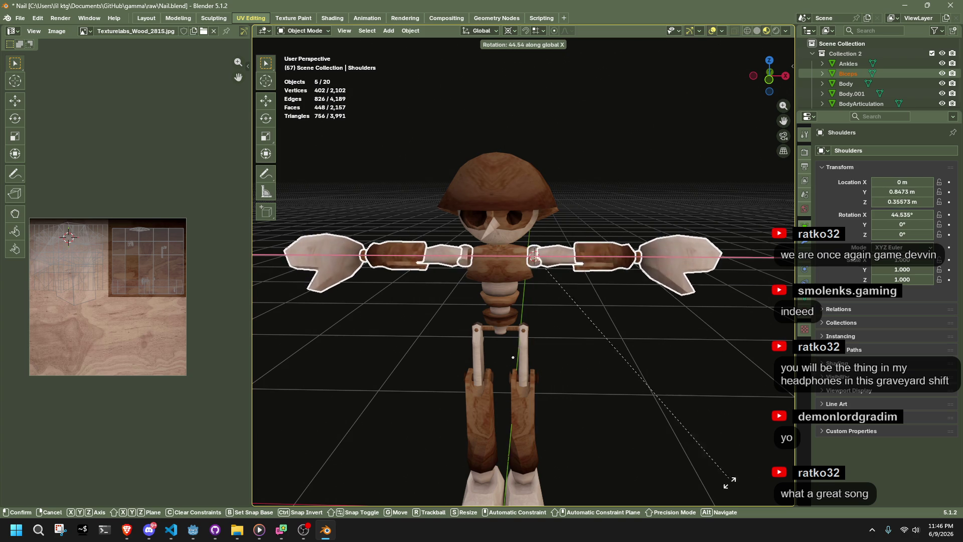
pyautogui.click(715, 339)
pyautogui.moveTo(715, 339)
pyautogui.mouseDown(button='middle')
pyautogui.moveTo(628, 195)
pyautogui.moveTo(493, 203)
pyautogui.moveTo(659, 235)
pyautogui.mouseUp(button='middle')
# Step: Rotate the arms around the Z axis, then undo that rotation
pyautogui.press('r')
pyautogui.press('z')
pyautogui.click(567, 118)
pyautogui.moveTo(567, 118)
pyautogui.mouseDown(button='middle')
pyautogui.moveTo(721, 80)
pyautogui.moveTo(690, 55)
pyautogui.mouseUp(button='middle')
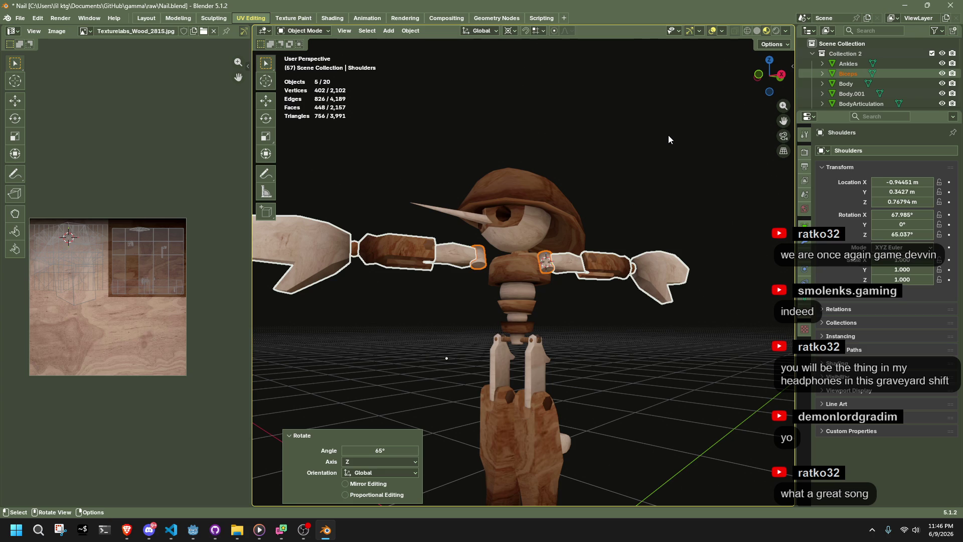
pyautogui.hotkey('ctrl', 'z')
pyautogui.hotkey('ctrl', 'z')
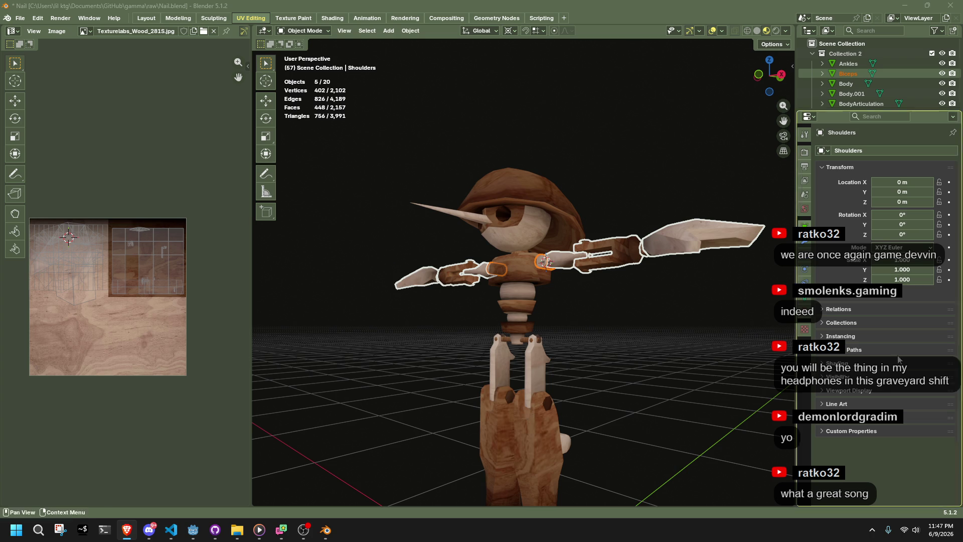
pyautogui.click(524, 320)
pyautogui.scroll(10, 525, 321)
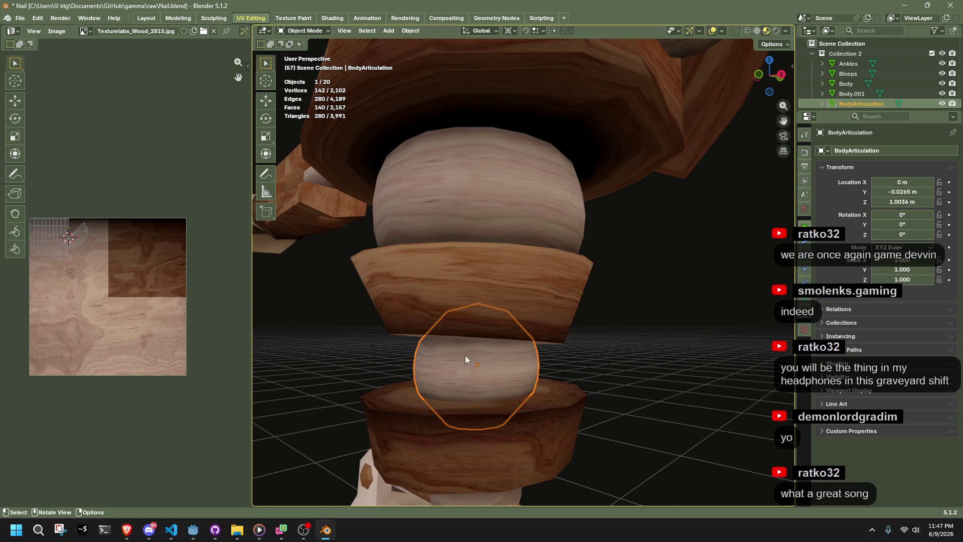
pyautogui.moveTo(477, 304)
pyautogui.mouseDown(button='middle')
pyautogui.moveTo(460, 296)
pyautogui.moveTo(465, 276)
pyautogui.mouseUp(button='middle')
pyautogui.click(587, 208)
pyautogui.scroll(-4, 586, 208)
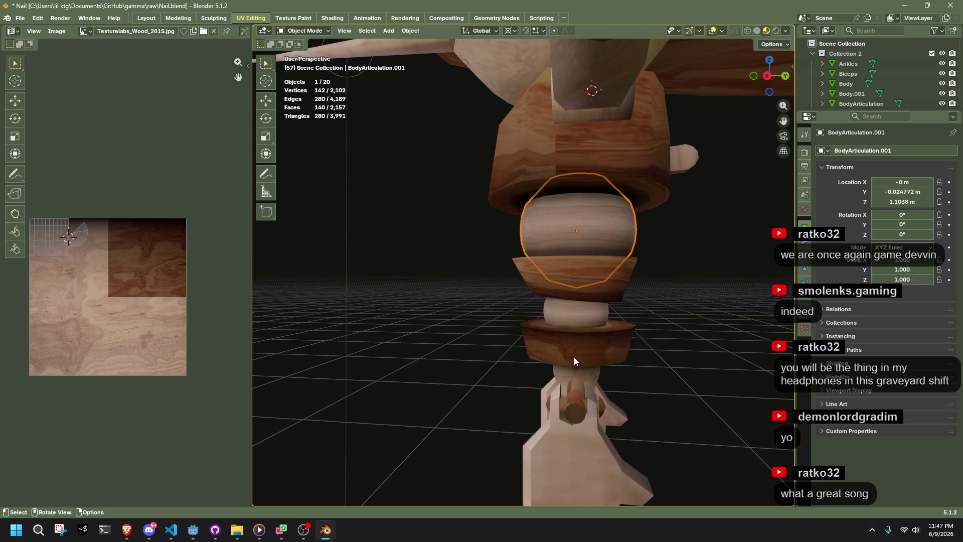
pyautogui.moveTo(575, 132)
pyautogui.mouseDown(button='middle')
pyautogui.moveTo(685, 204)
pyautogui.moveTo(673, 246)
pyautogui.moveTo(430, 254)
pyautogui.moveTo(480, 227)
pyautogui.moveTo(577, 228)
pyautogui.mouseUp(button='middle')
pyautogui.click(505, 221)
pyautogui.scroll(5, 485, 248)
pyautogui.scroll(-5, 484, 249)
pyautogui.scroll(-3, 485, 245)
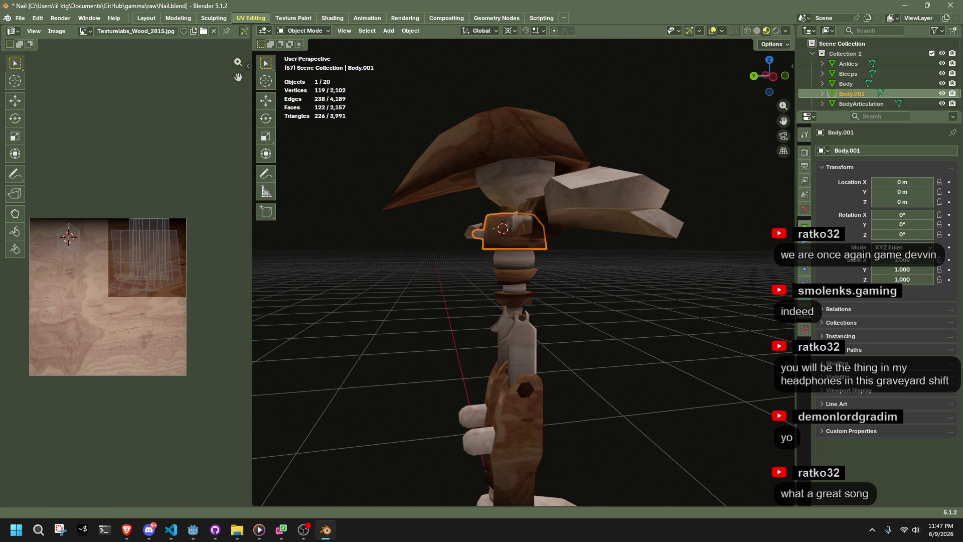
pyautogui.hotkey('alt', 'Tab')
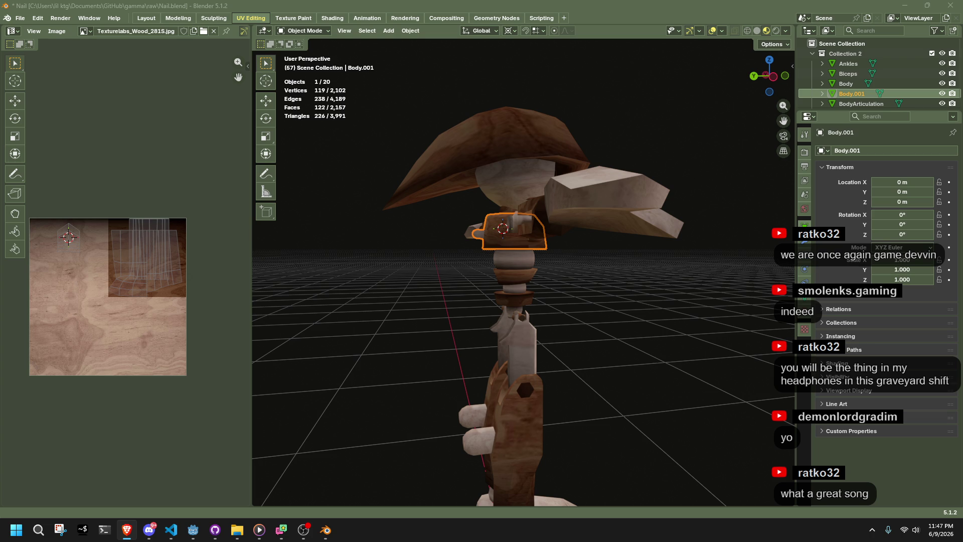
pyautogui.moveTo(602, 261)
pyautogui.mouseDown(button='middle')
pyautogui.moveTo(629, 315)
pyautogui.moveTo(450, 361)
pyautogui.moveTo(416, 314)
pyautogui.moveTo(475, 244)
pyautogui.moveTo(573, 278)
pyautogui.moveTo(676, 294)
pyautogui.moveTo(578, 189)
pyautogui.mouseUp(button='middle')
pyautogui.click(562, 145)
pyautogui.moveTo(562, 145)
pyautogui.mouseDown(button='middle')
pyautogui.moveTo(613, 222)
pyautogui.moveTo(574, 296)
pyautogui.moveTo(525, 306)
pyautogui.moveTo(727, 300)
pyautogui.mouseUp(button='middle')
pyautogui.moveTo(743, 289)
pyautogui.mouseDown()
pyautogui.moveTo(571, 185)
pyautogui.moveTo(533, 187)
pyautogui.mouseUp()
pyautogui.moveTo(661, 228)
pyautogui.mouseDown(button='middle')
pyautogui.moveTo(573, 264)
pyautogui.moveTo(435, 251)
pyautogui.mouseUp(button='middle')
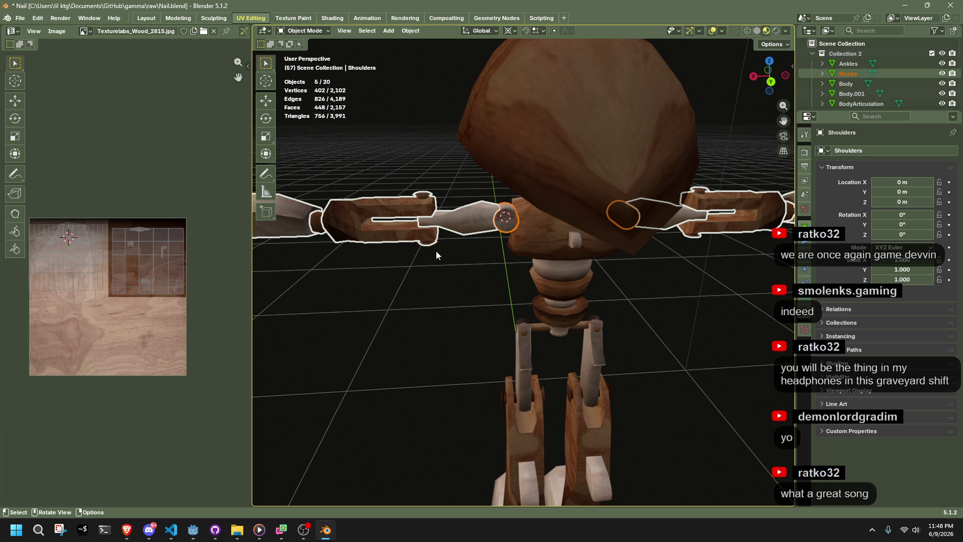
pyautogui.moveTo(435, 251)
pyautogui.mouseDown(button='middle')
pyautogui.moveTo(568, 291)
pyautogui.moveTo(714, 269)
pyautogui.mouseUp(button='middle')
# Step: Deselect the arm pieces and orbit around the puppet from the side and below
pyautogui.click(549, 251)
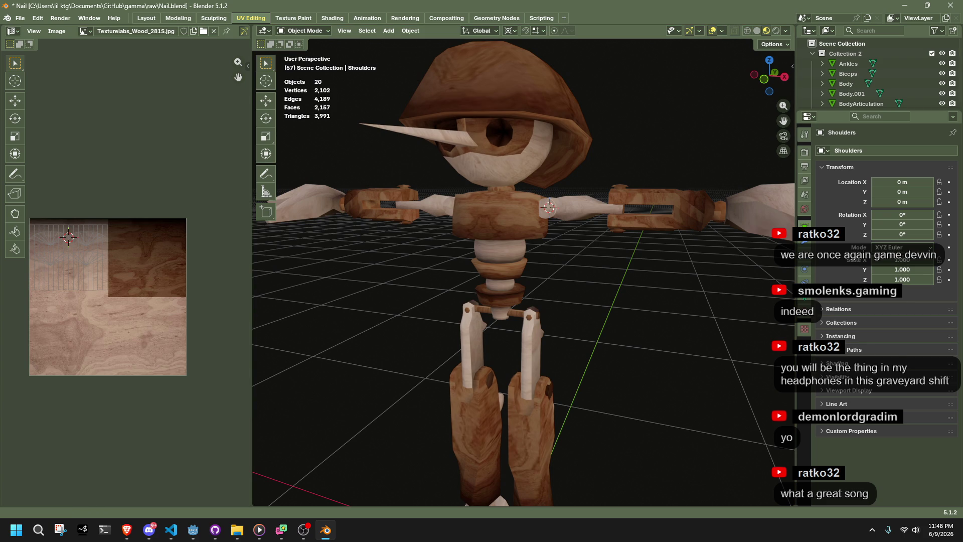
pyautogui.moveTo(657, 272)
pyautogui.mouseDown(button='middle')
pyautogui.moveTo(523, 279)
pyautogui.moveTo(329, 247)
pyautogui.moveTo(429, 257)
pyautogui.moveTo(424, 281)
pyautogui.moveTo(456, 402)
pyautogui.moveTo(594, 222)
pyautogui.moveTo(633, 269)
pyautogui.moveTo(722, 251)
pyautogui.mouseUp(button='middle')
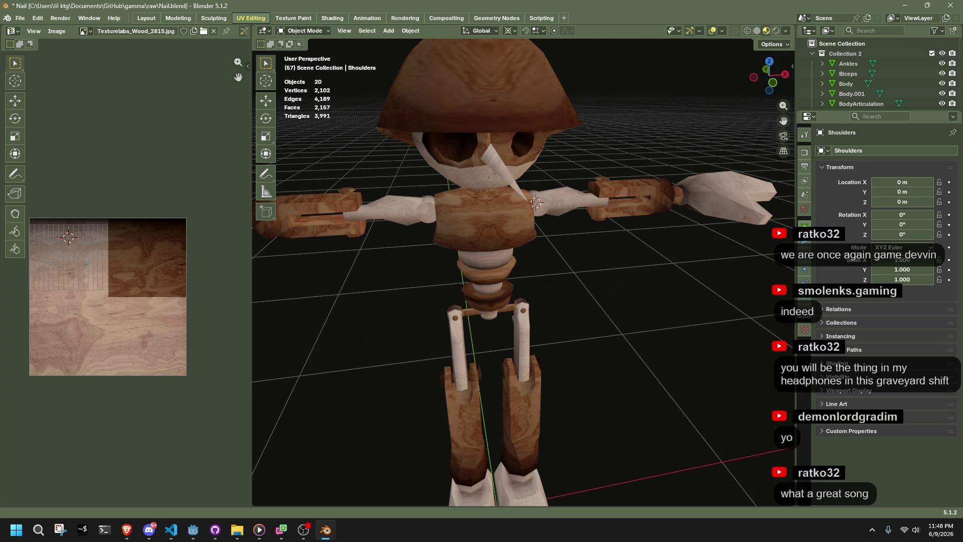
pyautogui.hotkey('alt', 'Tab')
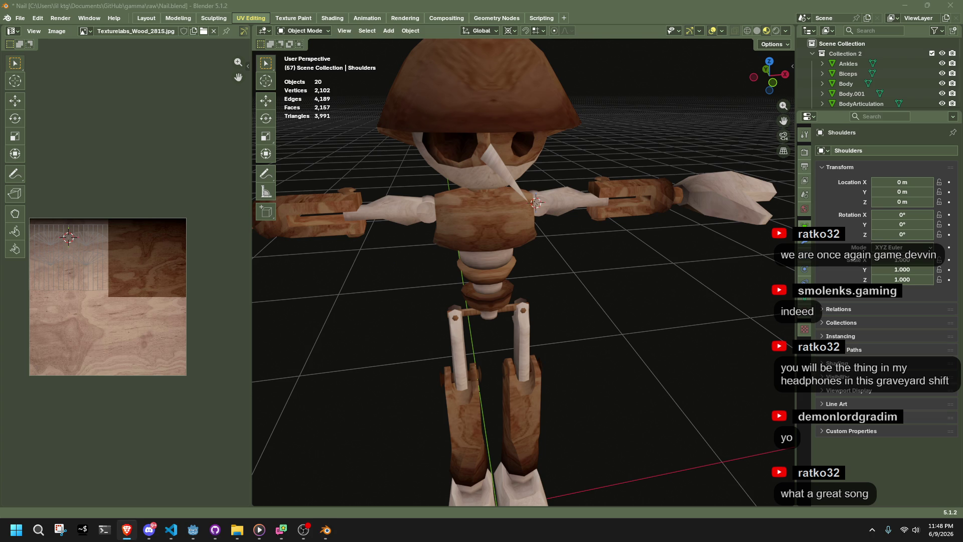
pyautogui.moveTo(709, 264); pyautogui.dragTo(541, 246, button='middle')
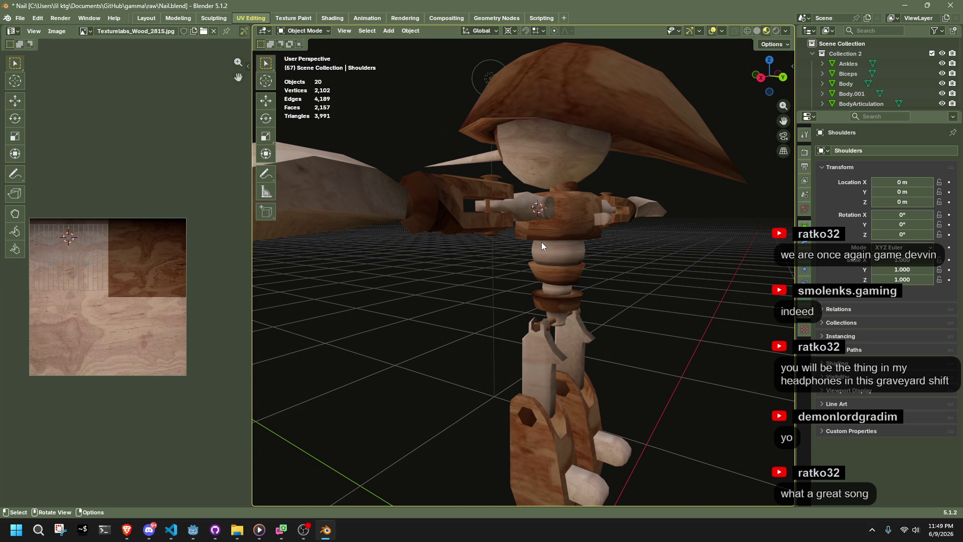
pyautogui.moveTo(520, 221)
pyautogui.mouseDown(button='middle')
pyautogui.moveTo(519, 206)
pyautogui.moveTo(603, 151)
pyautogui.moveTo(648, 233)
pyautogui.moveTo(601, 256)
pyautogui.moveTo(592, 168)
pyautogui.moveTo(549, 200)
pyautogui.mouseUp(button='middle')
# Step: Select the arm pieces near the shoulder, try a Y-axis rotation, then undo it
pyautogui.moveTo(549, 201)
pyautogui.mouseDown()
pyautogui.moveTo(586, 230)
pyautogui.moveTo(784, 268)
pyautogui.mouseUp()
pyautogui.moveTo(784, 268); pyautogui.dragTo(571, 260, button='middle')
pyautogui.press('r')
pyautogui.press('y')
pyautogui.click(583, 260)
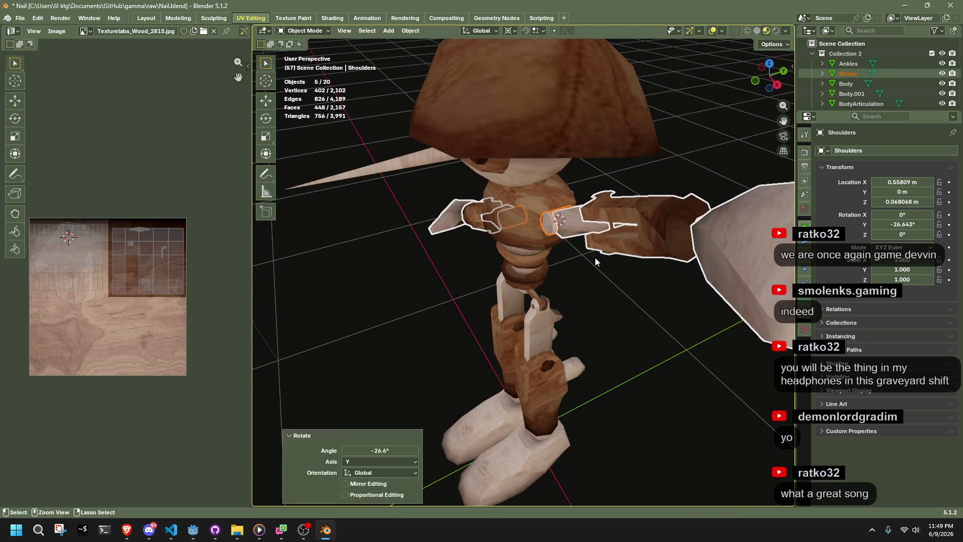
pyautogui.hotkey('ctrl', 'z')
# Step: Shift the shoulder pieces along Y, undo the move, and return to a front view
pyautogui.press('g')
pyautogui.press('x')
pyautogui.press('y')
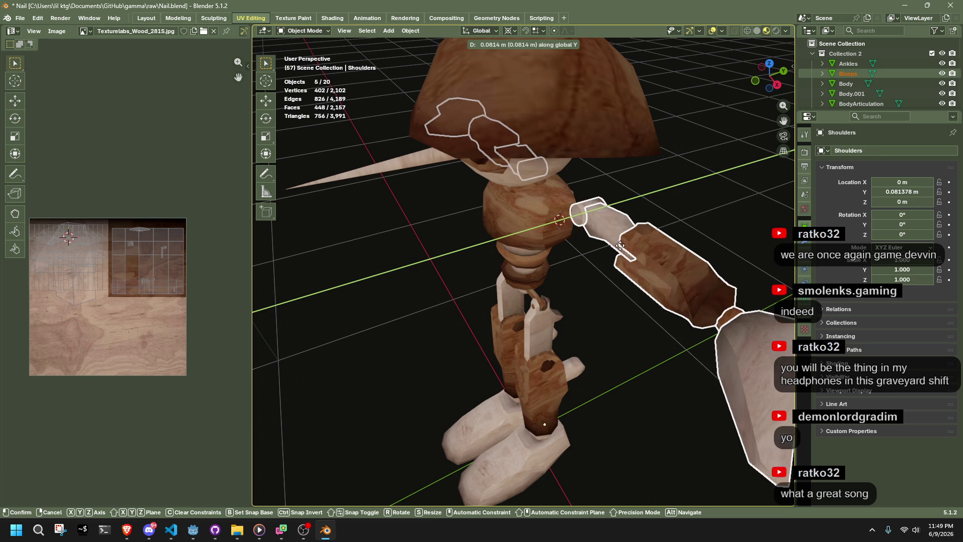
pyautogui.click(610, 244)
pyautogui.moveTo(610, 244); pyautogui.dragTo(619, 234, button='middle')
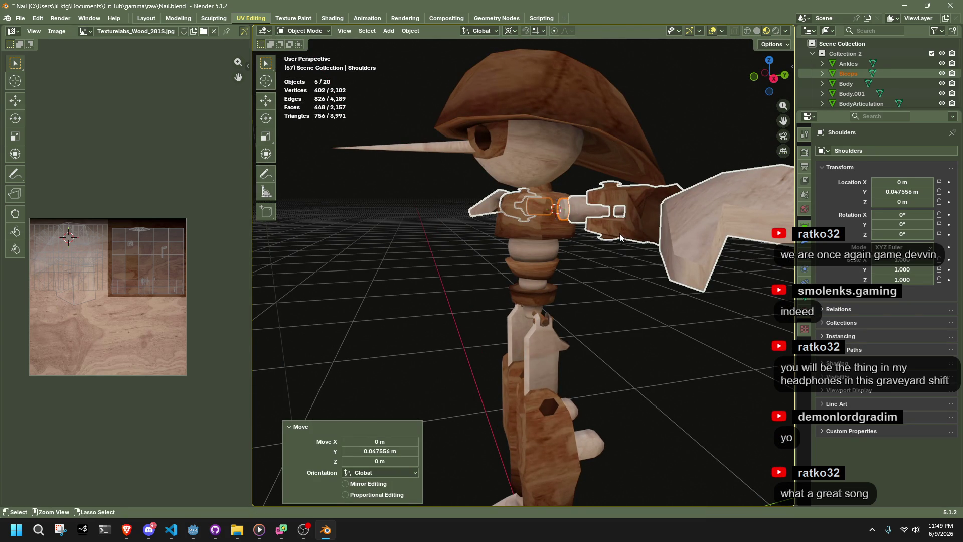
pyautogui.hotkey('ctrl', 'z')
pyautogui.moveTo(563, 222); pyautogui.dragTo(663, 245, button='middle')
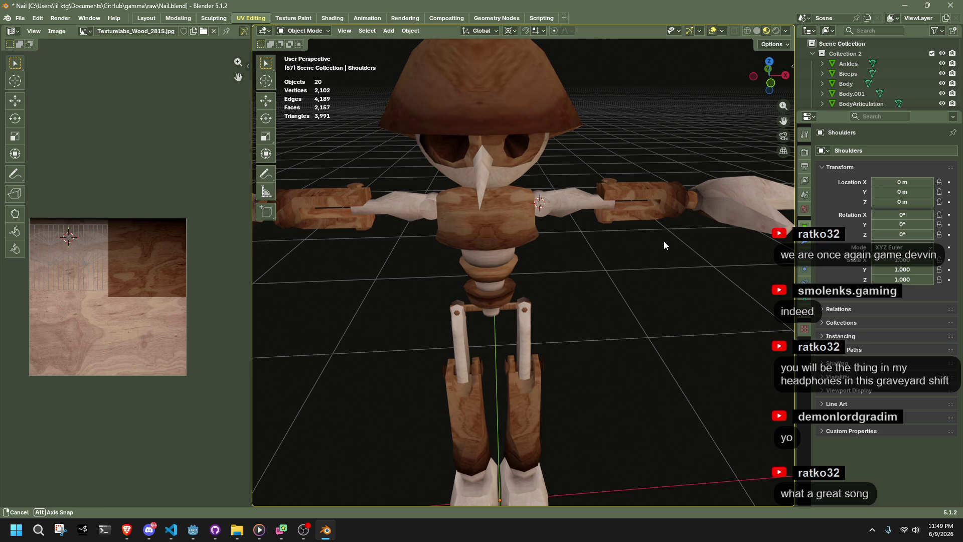
pyautogui.scroll(-5, 664, 245)
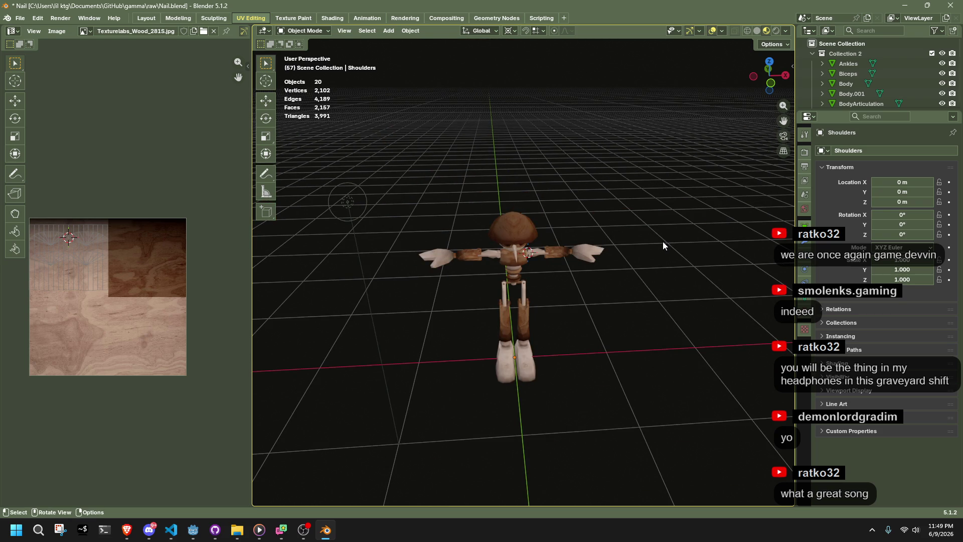
pyautogui.scroll(8, 663, 242)
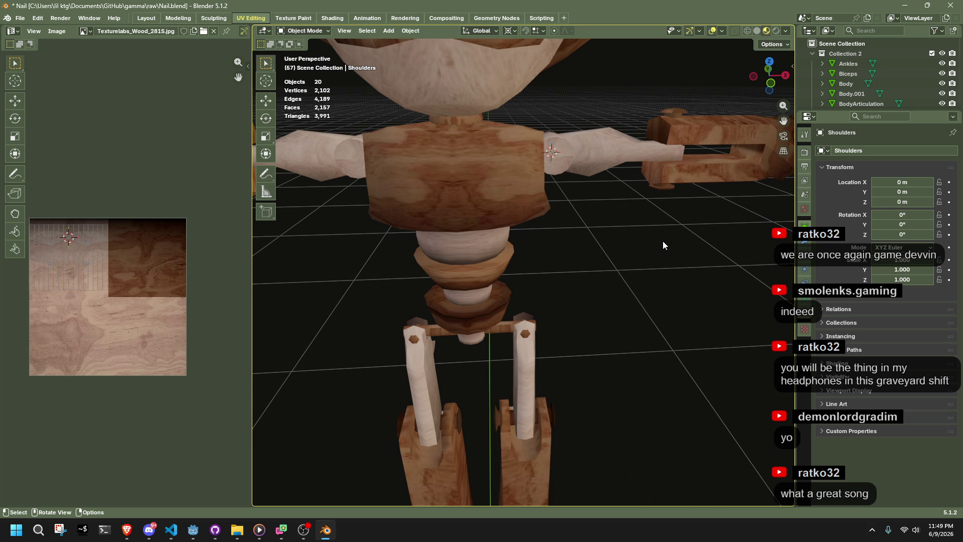
pyautogui.moveTo(625, 234)
pyautogui.mouseDown(button='middle')
pyautogui.moveTo(592, 237)
pyautogui.moveTo(447, 191)
pyautogui.moveTo(348, 183)
pyautogui.moveTo(411, 194)
pyautogui.mouseUp(button='middle')
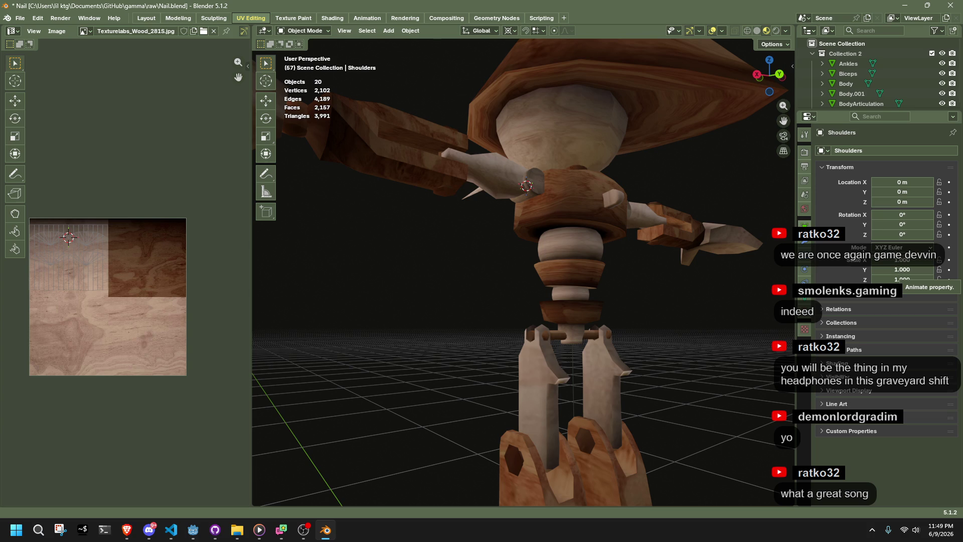
pyautogui.moveTo(476, 196)
pyautogui.mouseDown(button='middle')
pyautogui.moveTo(627, 235)
pyautogui.moveTo(660, 234)
pyautogui.mouseUp(button='middle')
pyautogui.scroll(-1, 661, 234)
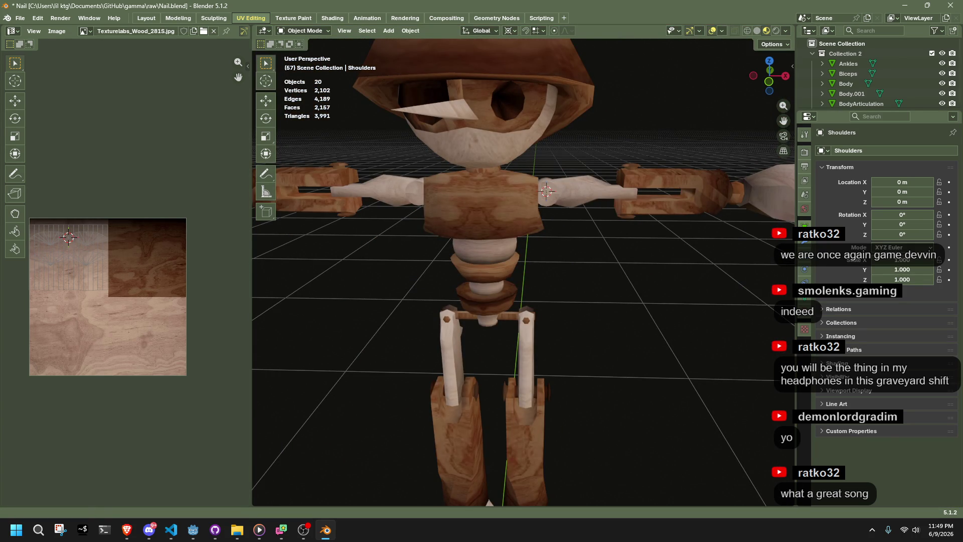
pyautogui.hotkey('alt', 'Tab')
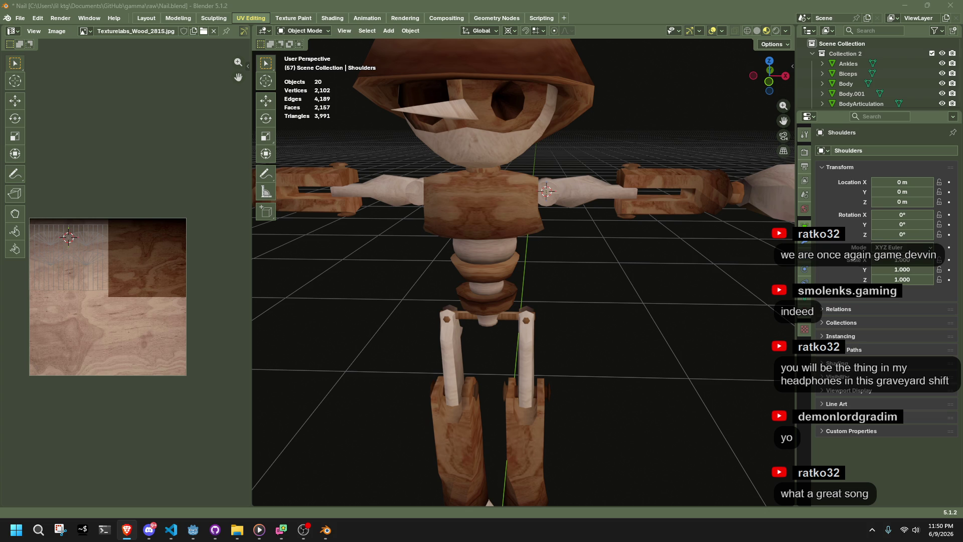
pyautogui.hotkey('alt', 'Tab')
pyautogui.hotkey('alt', 'Tab')
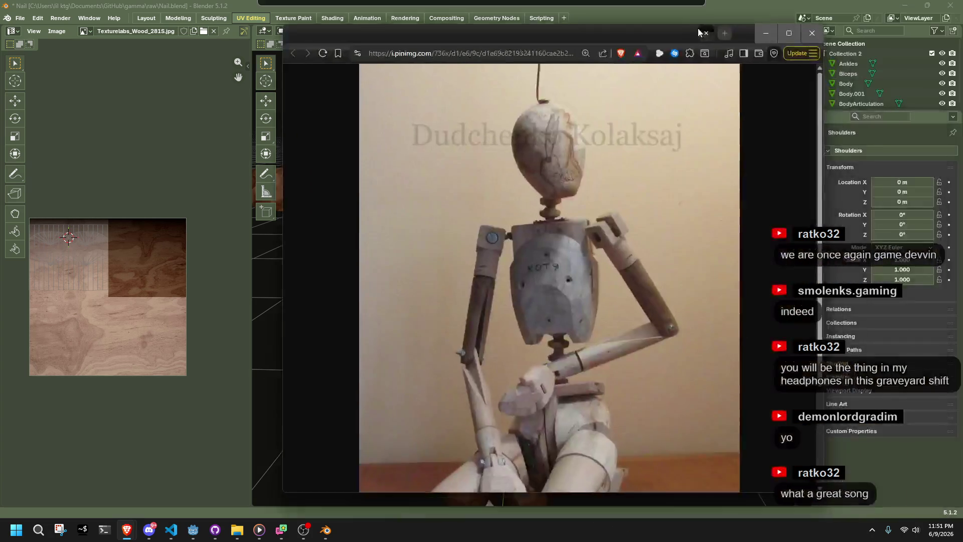
# Step: Scroll through the jointed wooden mannequin reference photo in Brave, then switch to Godot
pyautogui.scroll(-2, 612, 344)
pyautogui.scroll(-1, 612, 347)
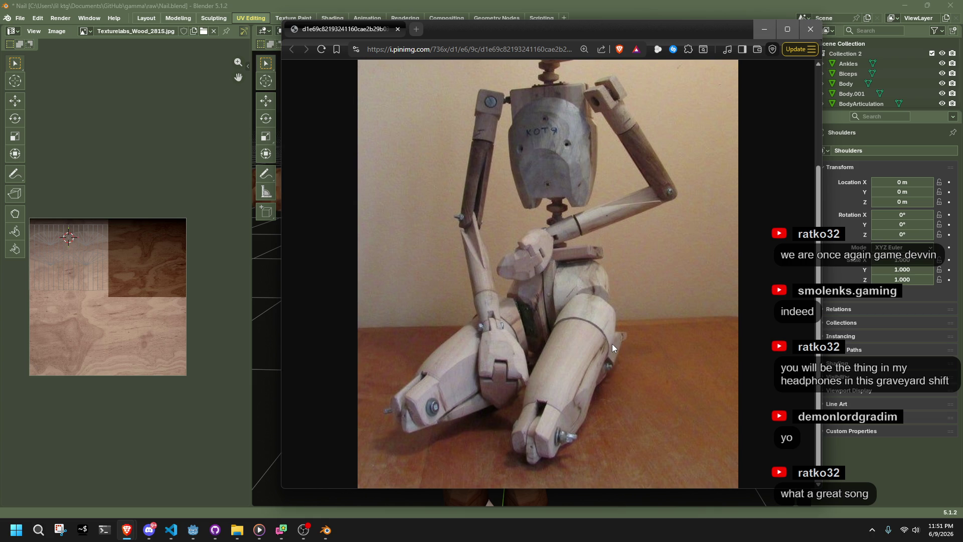
pyautogui.scroll(3, 589, 391)
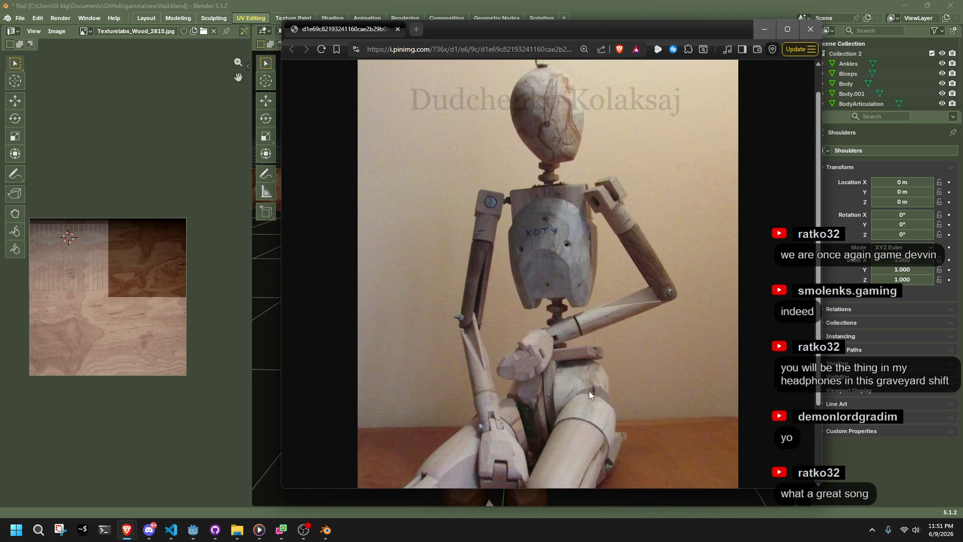
pyautogui.scroll(1, 589, 391)
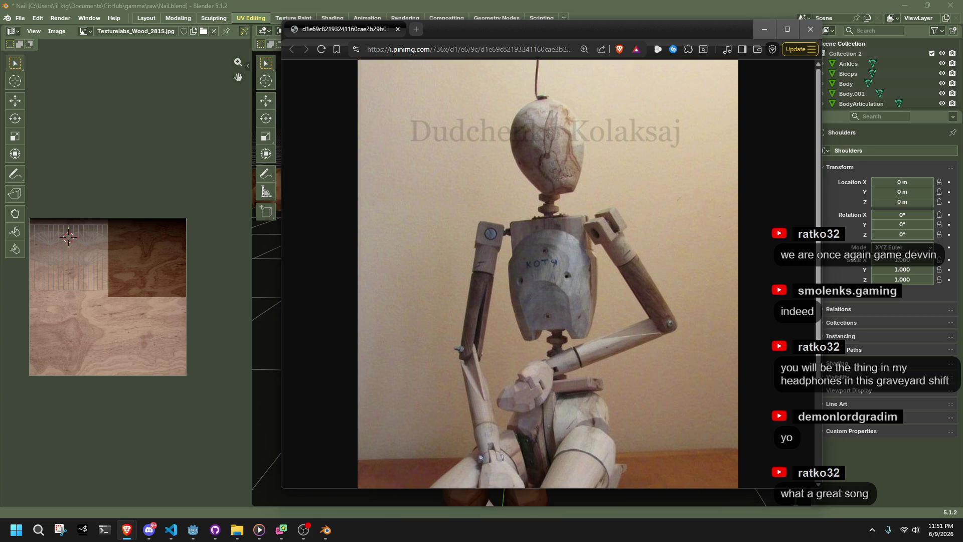
pyautogui.click(530, 496)
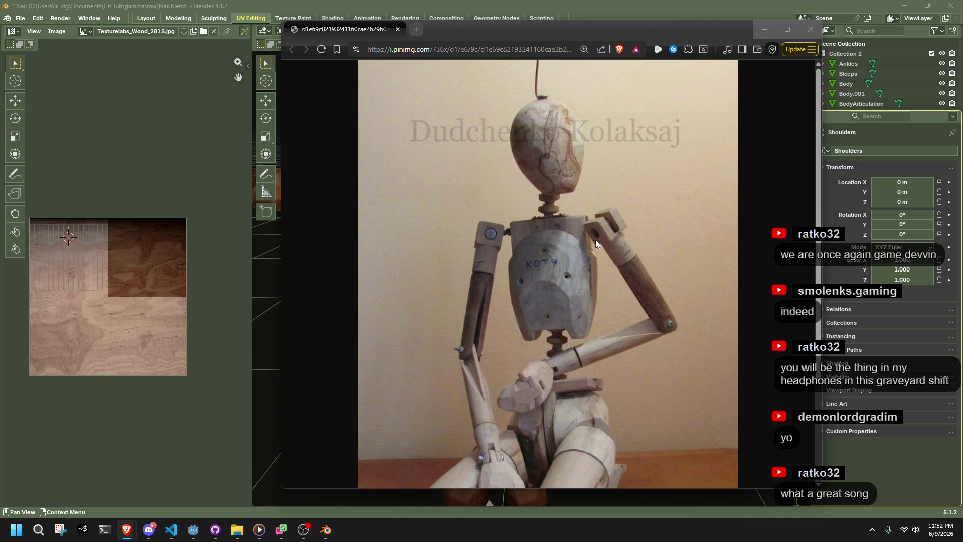
pyautogui.scroll(-2, 520, 398)
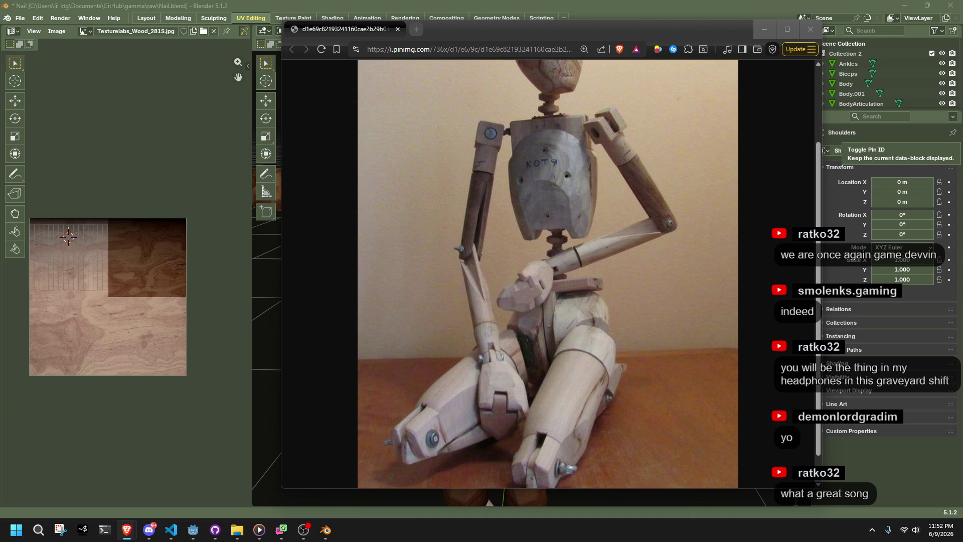
pyautogui.hotkey('alt', 'Tab')
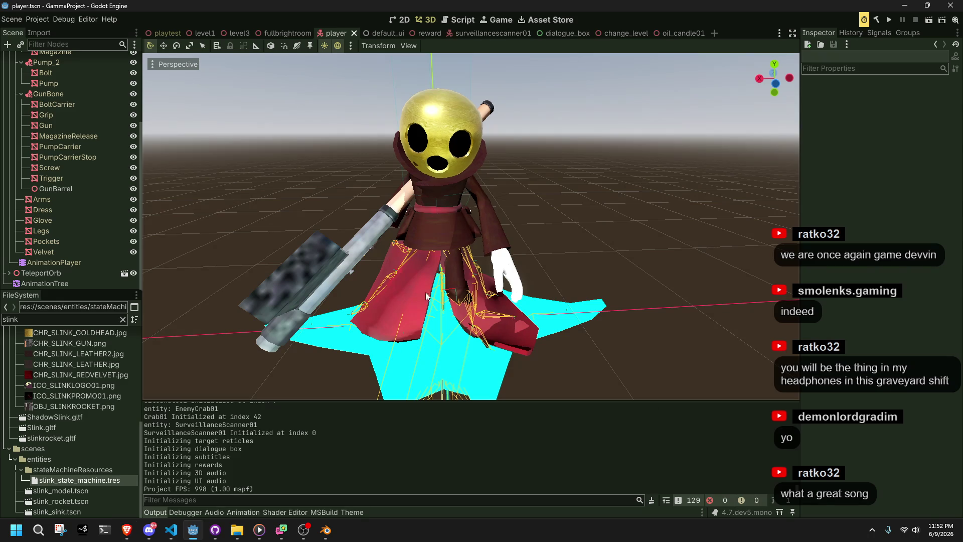
# Step: Open the playtest scene and select its WorldEnvironment node
pyautogui.click(155, 31)
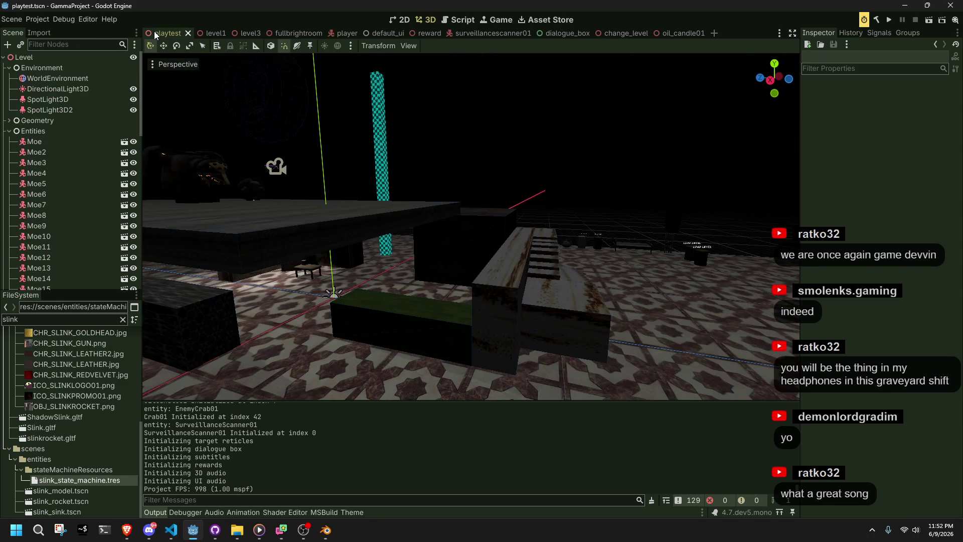
pyautogui.click(43, 58)
pyautogui.click(42, 79)
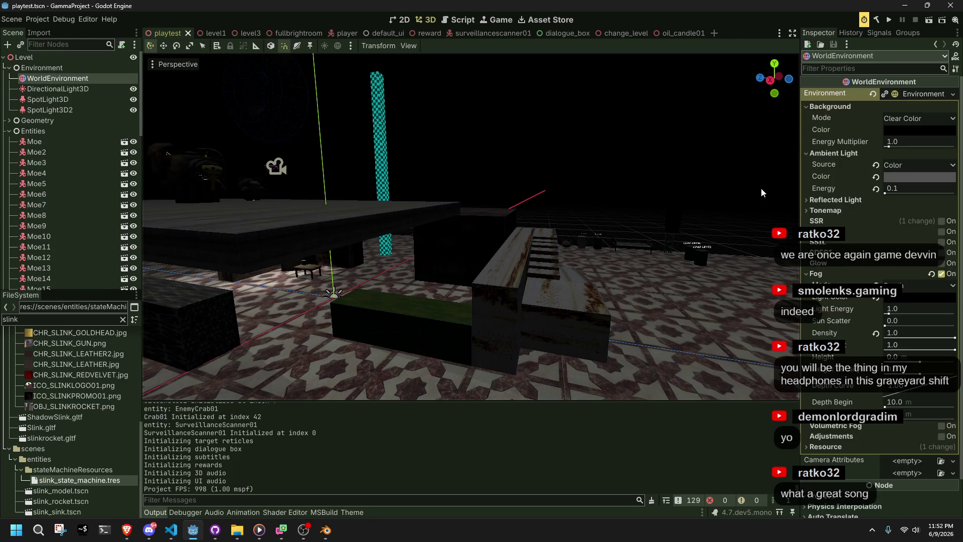
pyautogui.click(809, 211)
pyautogui.click(811, 211)
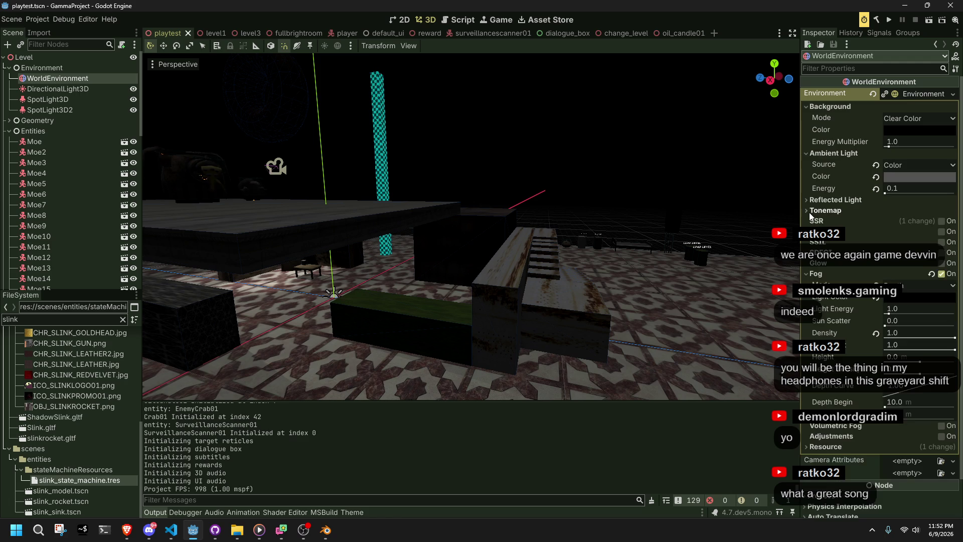
# Step: Toggle SSR on and back off, then collapse Fog, Ambient Light and Background
pyautogui.click(941, 222)
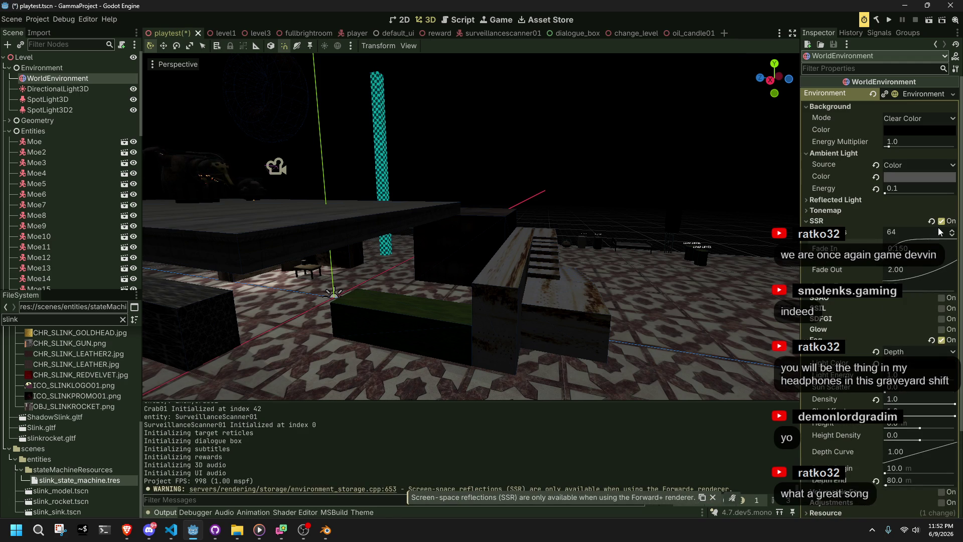
pyautogui.click(941, 221)
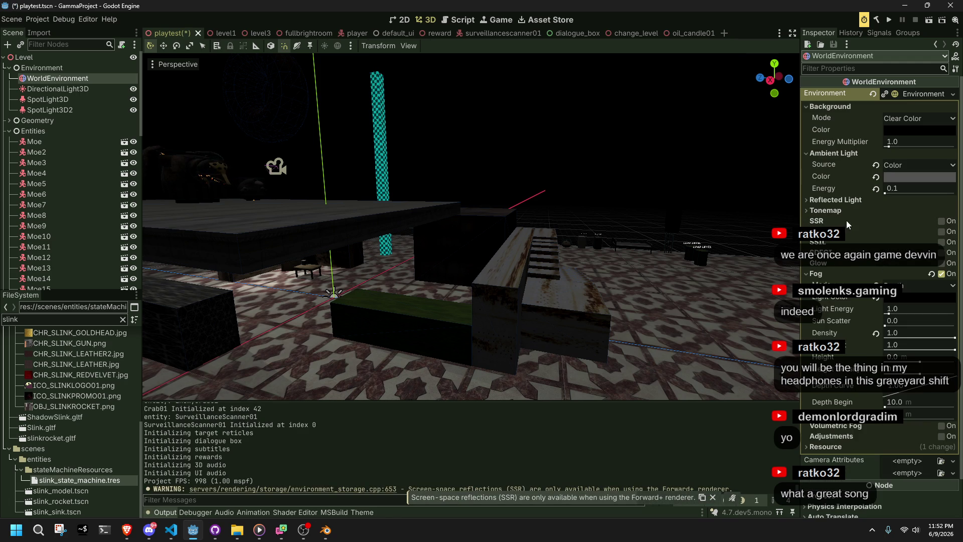
pyautogui.click(810, 273)
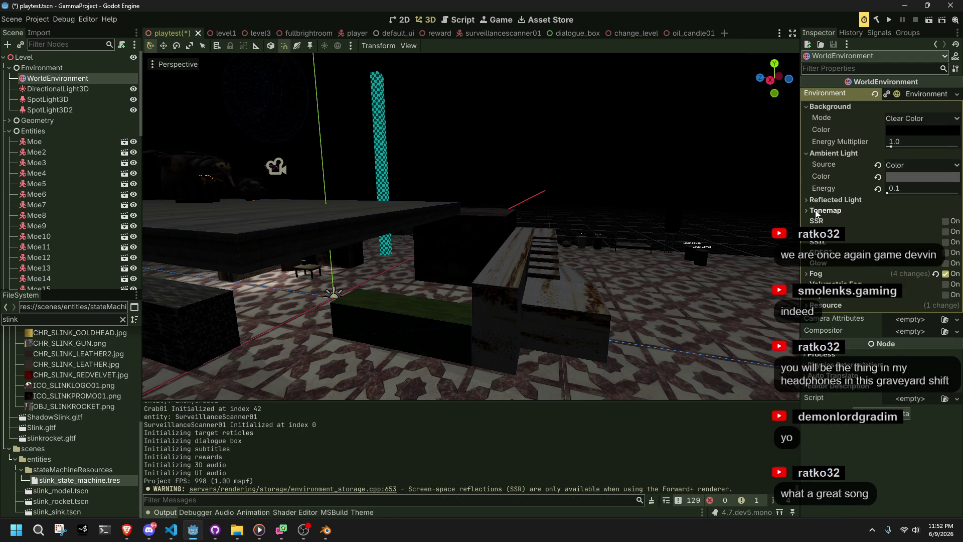
pyautogui.click(808, 154)
pyautogui.click(809, 107)
# Step: Tilt the Godot view toward the floor, check the chat window, then return to Blender
pyautogui.moveTo(694, 169)
pyautogui.mouseDown(button='right')
pyautogui.moveTo(667, 189)
pyautogui.moveTo(666, 173)
pyautogui.mouseUp(button='right')
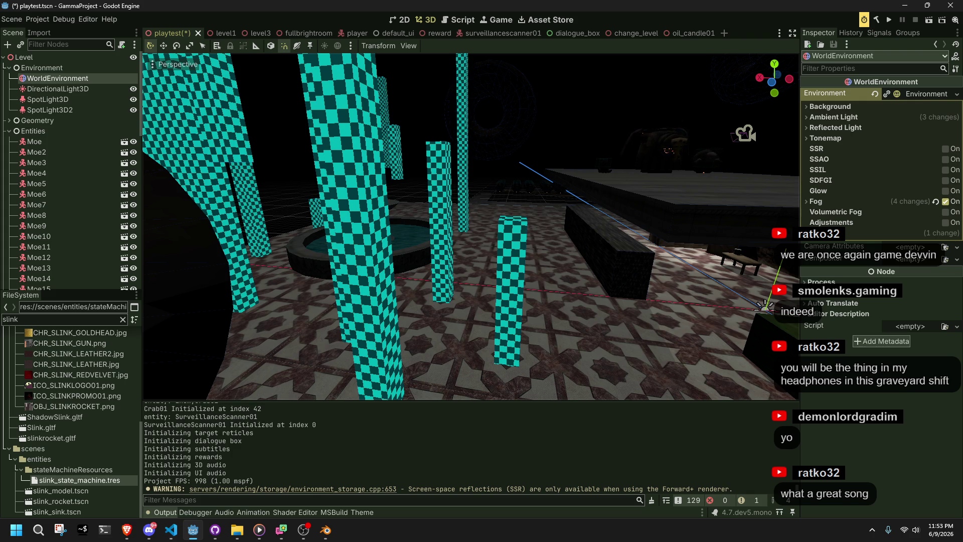
pyautogui.hotkey('alt', 'Tab')
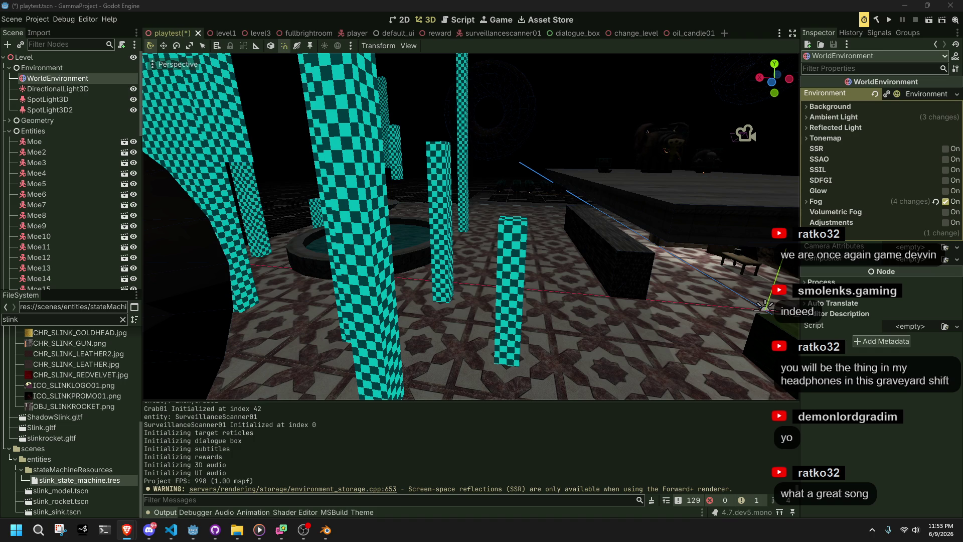
pyautogui.click(326, 530)
# Step: Select the Body.001 torso mesh, enter Edit Mode, then return to Object Mode
pyautogui.moveTo(555, 270)
pyautogui.mouseDown(button='middle')
pyautogui.moveTo(552, 212)
pyautogui.moveTo(527, 200)
pyautogui.moveTo(577, 215)
pyautogui.moveTo(537, 204)
pyautogui.moveTo(628, 205)
pyautogui.moveTo(630, 188)
pyautogui.moveTo(486, 366)
pyautogui.moveTo(520, 331)
pyautogui.moveTo(521, 318)
pyautogui.moveTo(376, 320)
pyautogui.moveTo(522, 307)
pyautogui.moveTo(547, 315)
pyautogui.mouseUp(button='middle')
pyautogui.click(537, 204)
pyautogui.press('Tab')
pyautogui.scroll(5, 537, 200)
pyautogui.press('Tab')
# Step: Select the Biceps arm pieces and hide them with H
pyautogui.click(374, 312)
pyautogui.press('h')
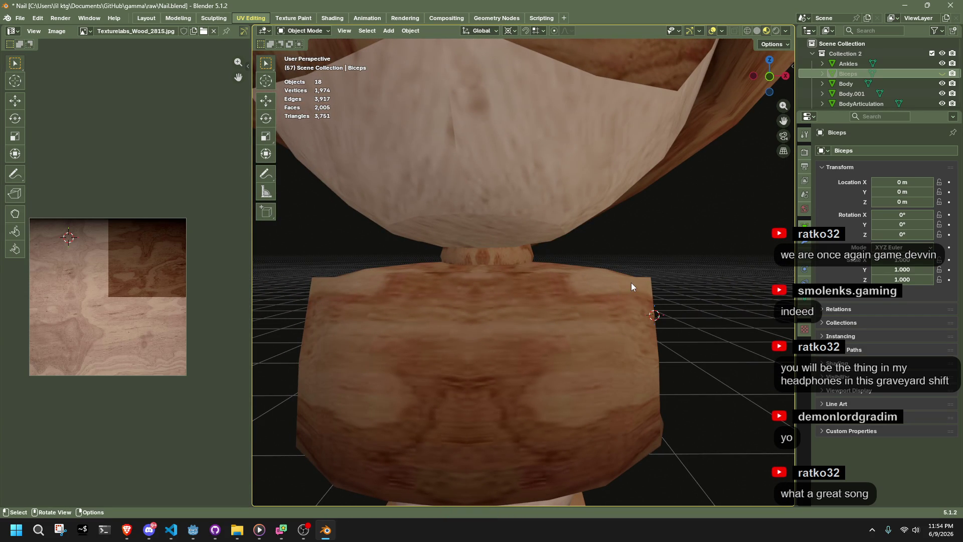
pyautogui.scroll(-3, 631, 282)
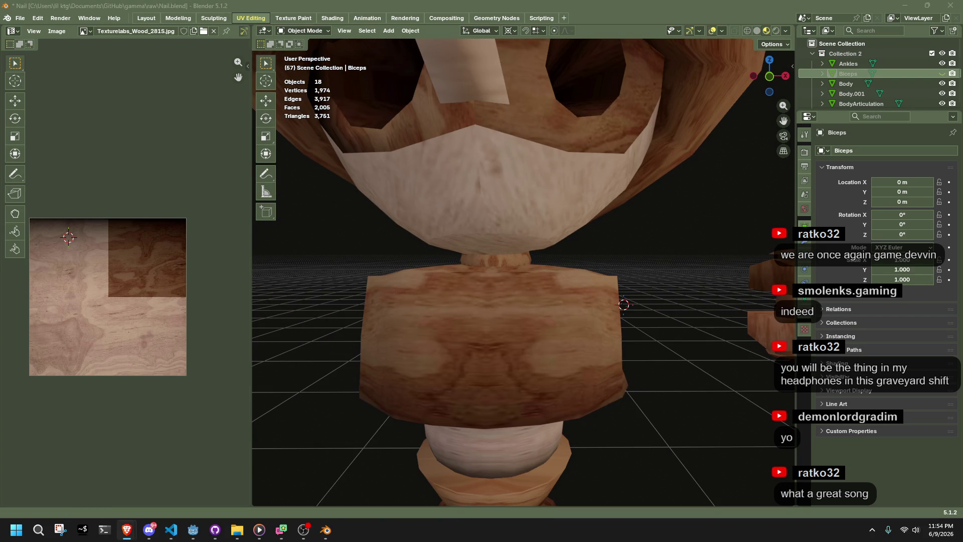